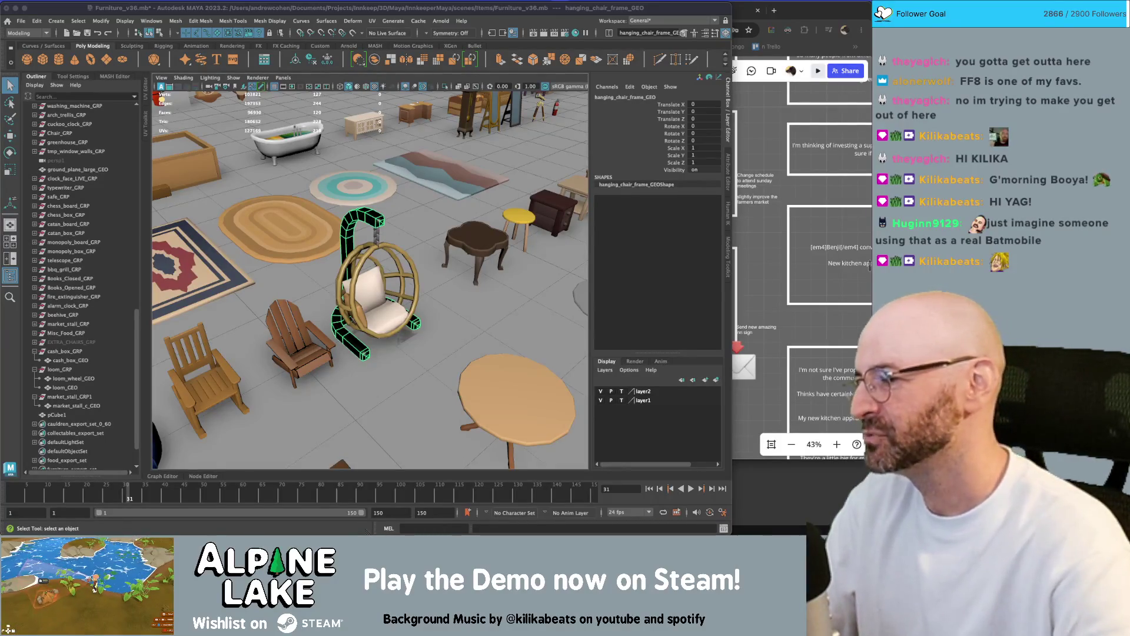
# Zoom out over the finished Maya furniture set and back in, then switch to the Unity editor.
pyautogui.click(464, 7)
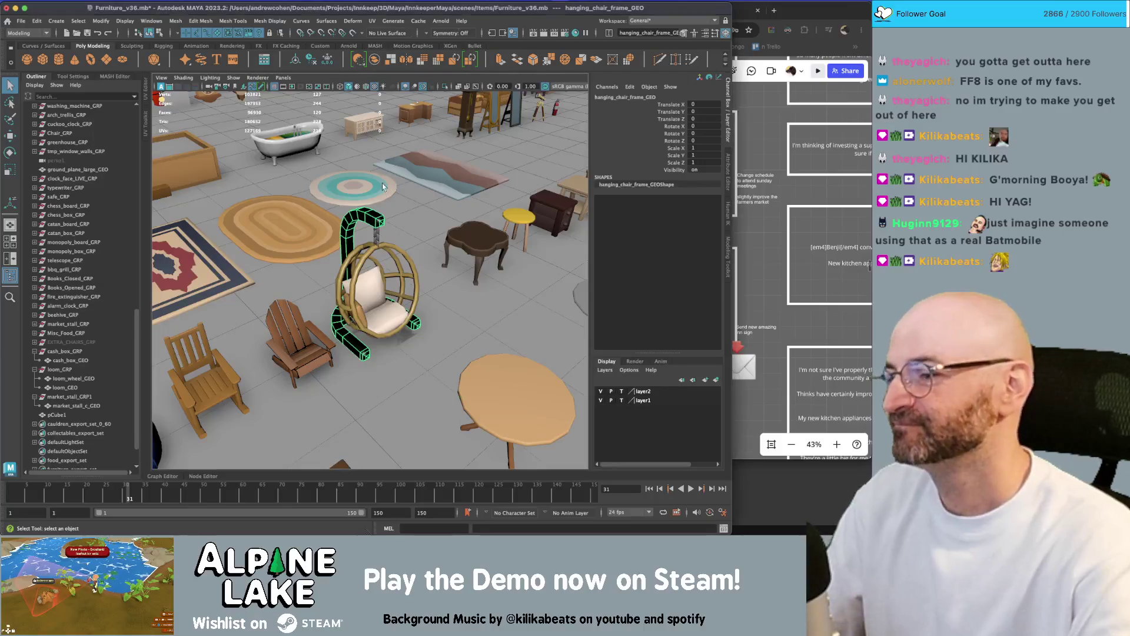
pyautogui.scroll(-10, 337, 246)
pyautogui.scroll(5, 324, 259)
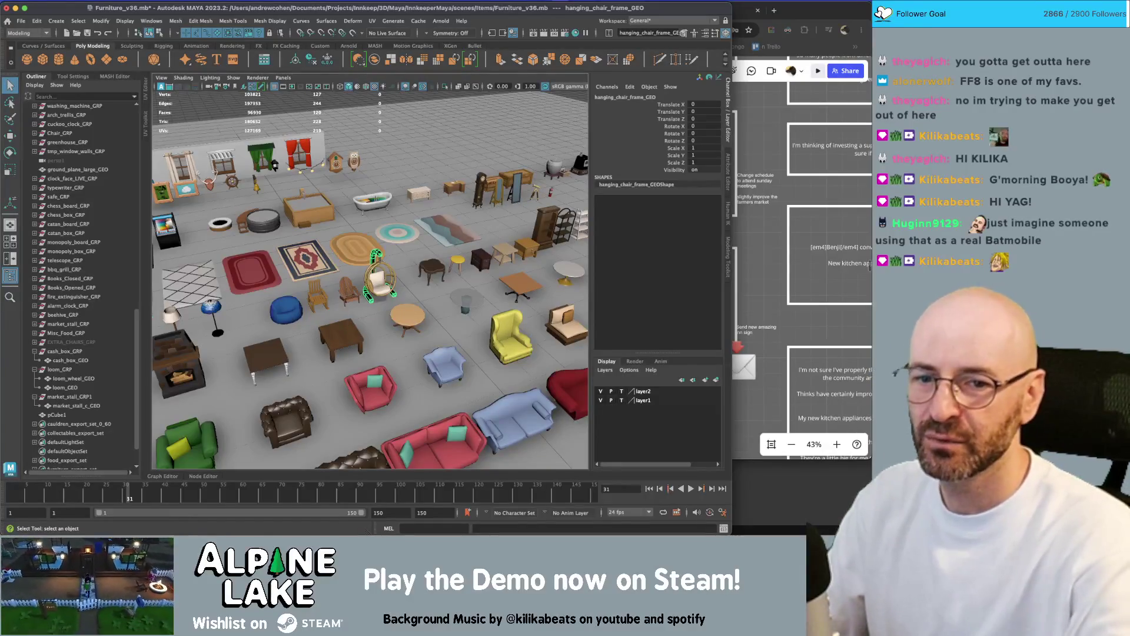
pyautogui.press('super+Tab')
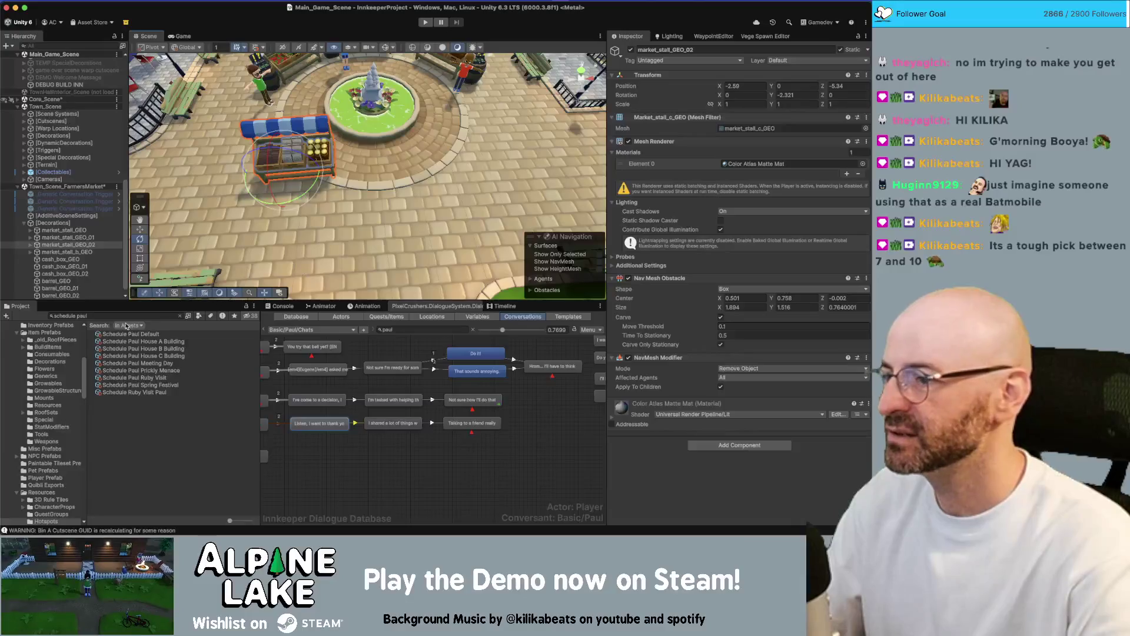
# Search the Project for 'oriel march', select Oriel Merchant Shuffle Chairs and expand its eight-chair Items list.
pyautogui.click(128, 316)
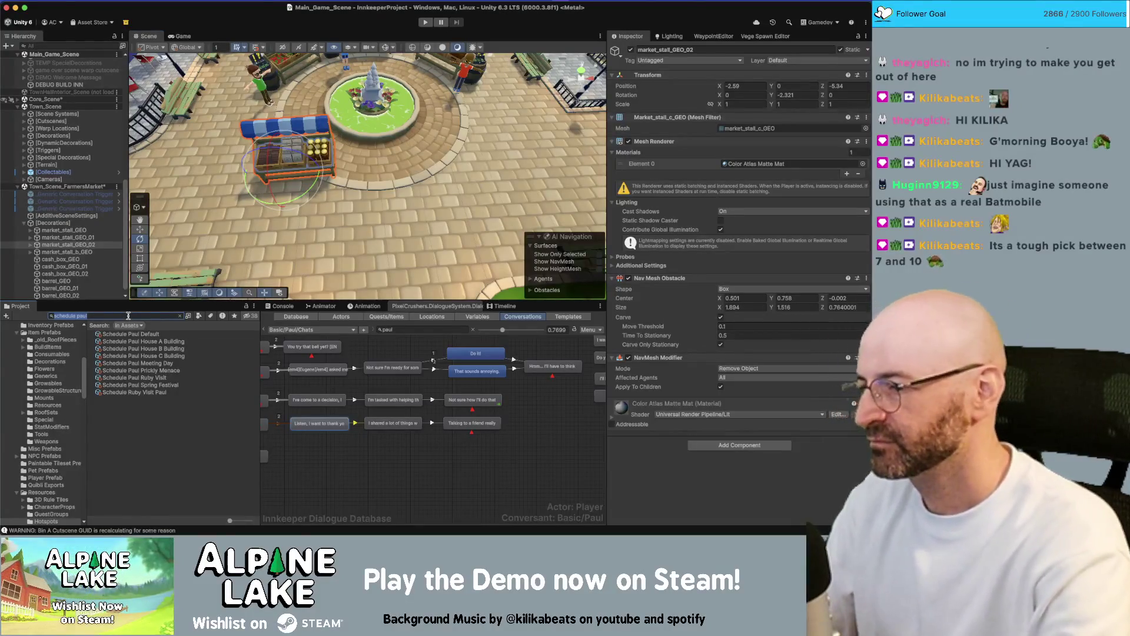
pyautogui.press('BackSpace')
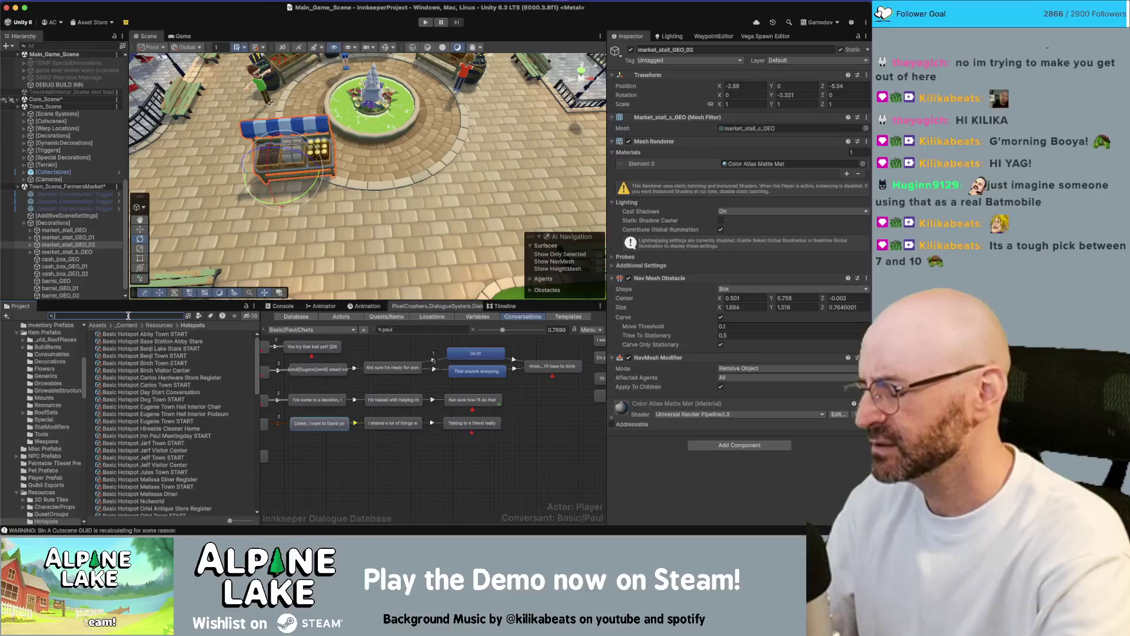
pyautogui.write('oriel mar')
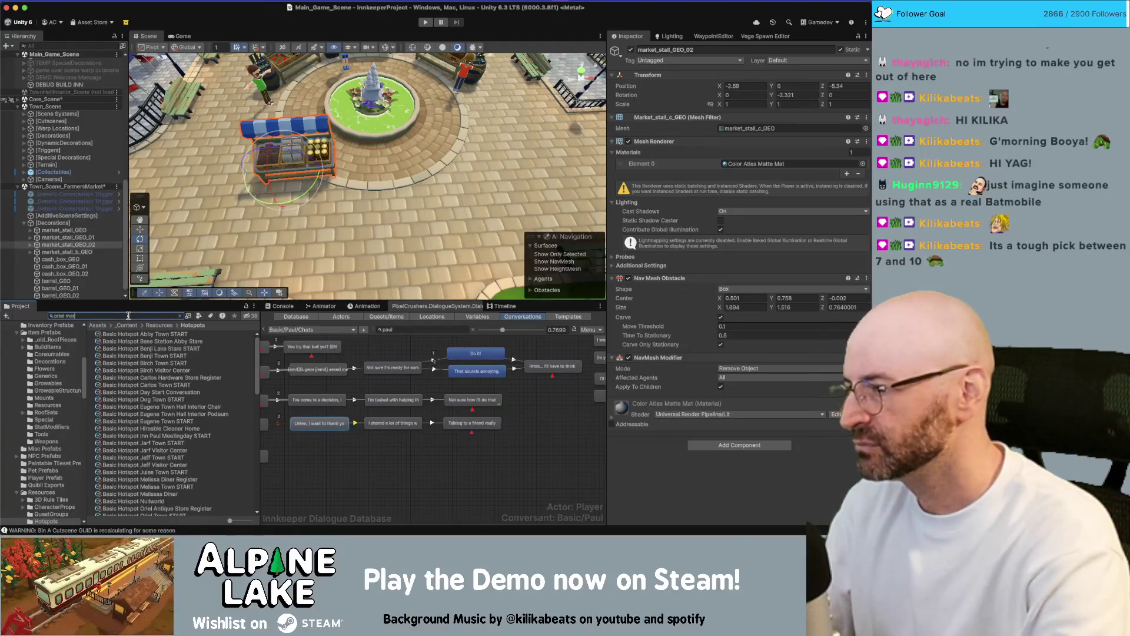
pyautogui.press('BackSpace')
pyautogui.press('BackSpace')
pyautogui.write('erch')
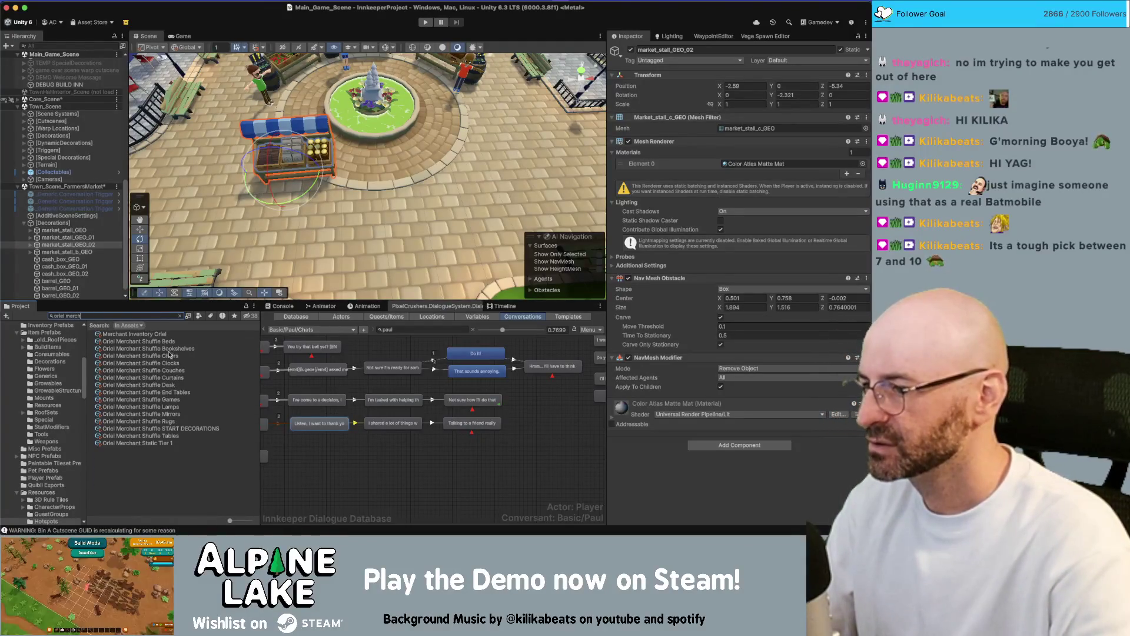
pyautogui.click(171, 357)
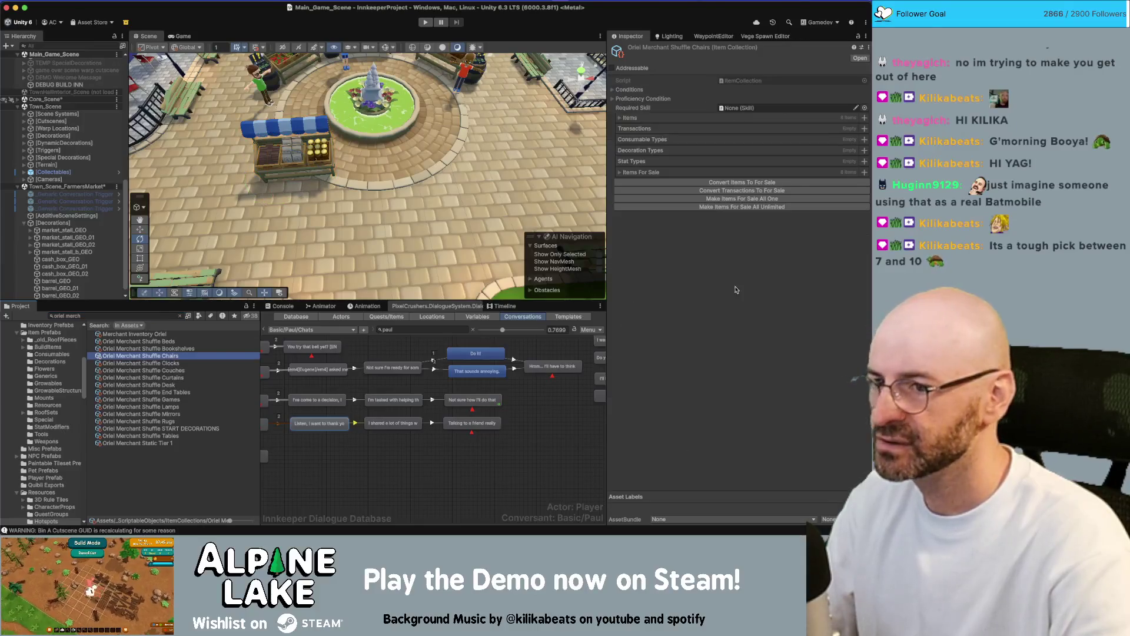
pyautogui.click(620, 118)
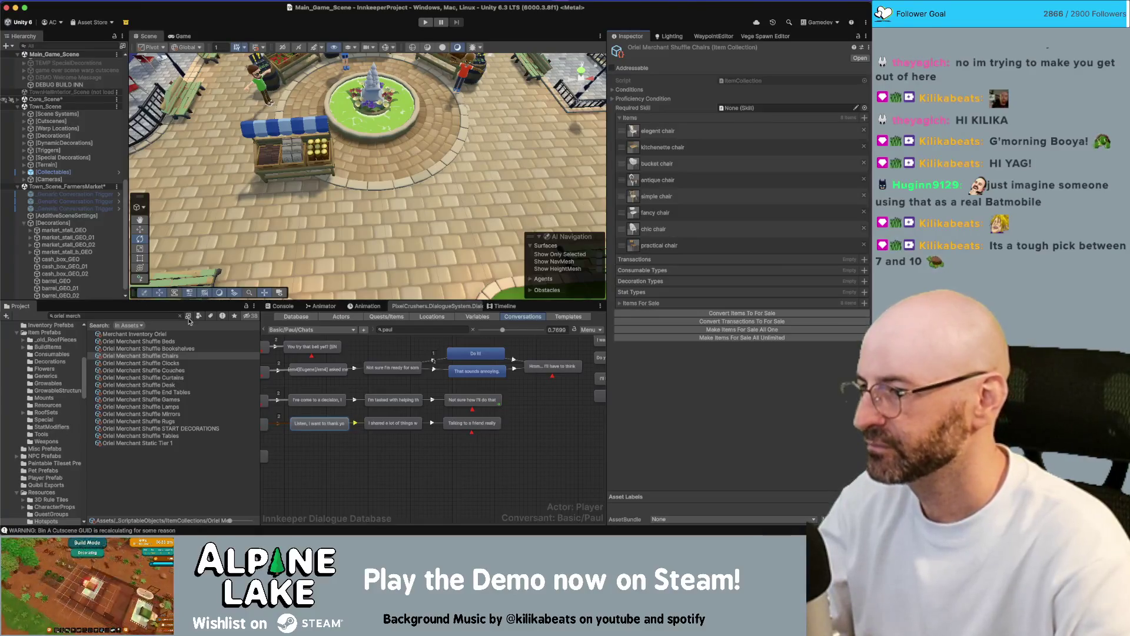
# Duplicate Merchant Inventory Oriel, rename the copy Merchant Inventory Paul, then search 'paul' and select it.
pyautogui.click(180, 334)
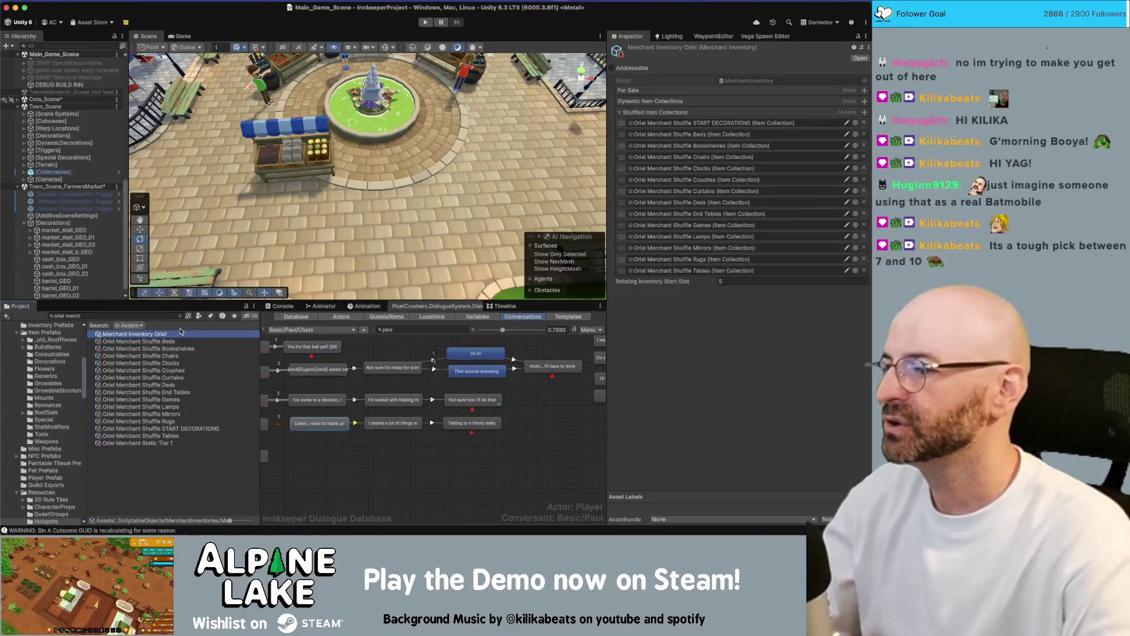
pyautogui.press('super+d')
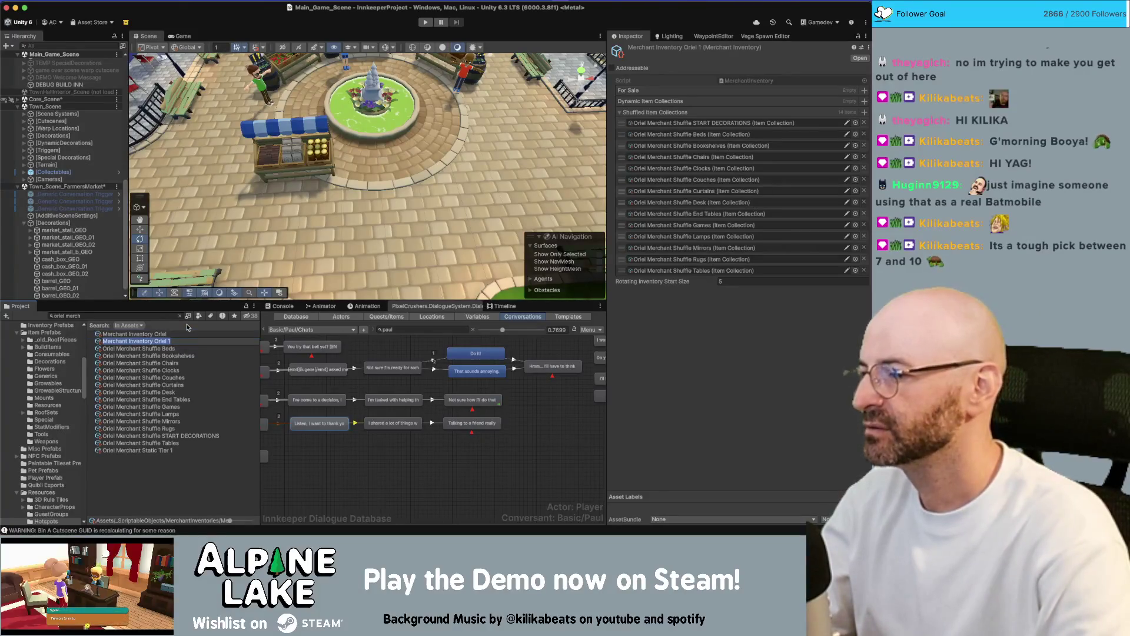
pyautogui.press('BackSpace')
pyautogui.press('BackSpace')
pyautogui.press('BackSpace')
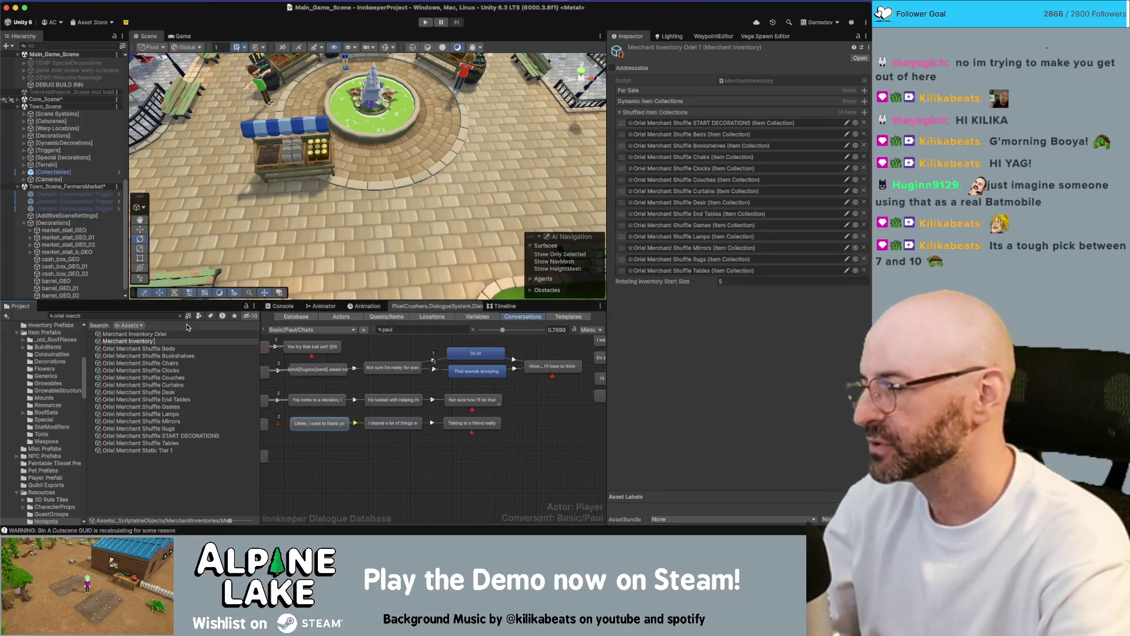
pyautogui.write('Paul')
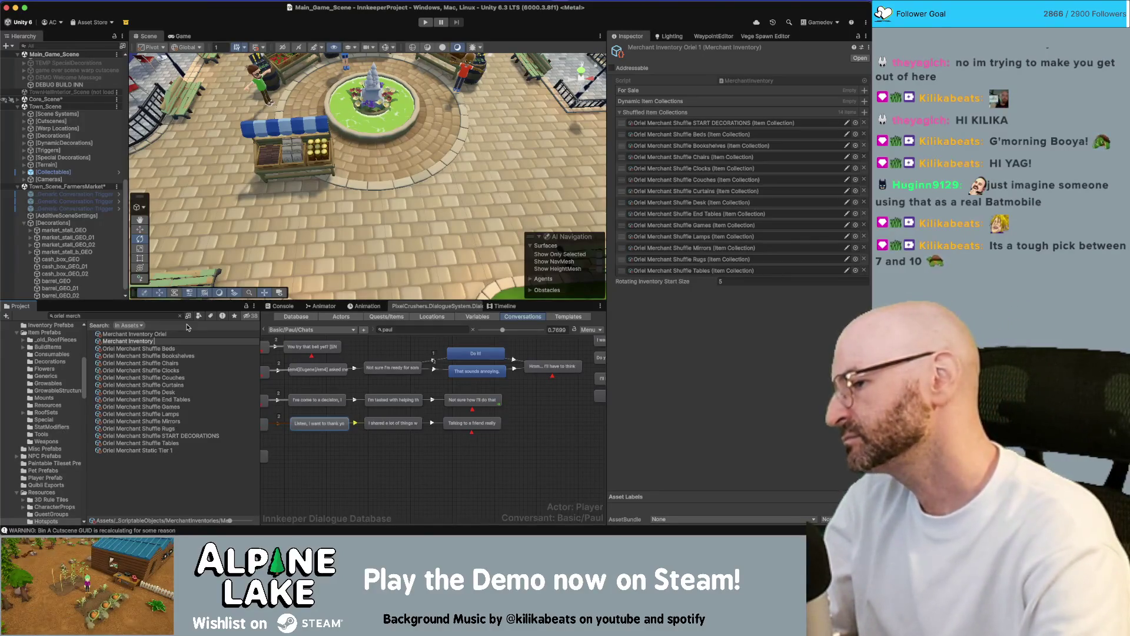
pyautogui.press('Return')
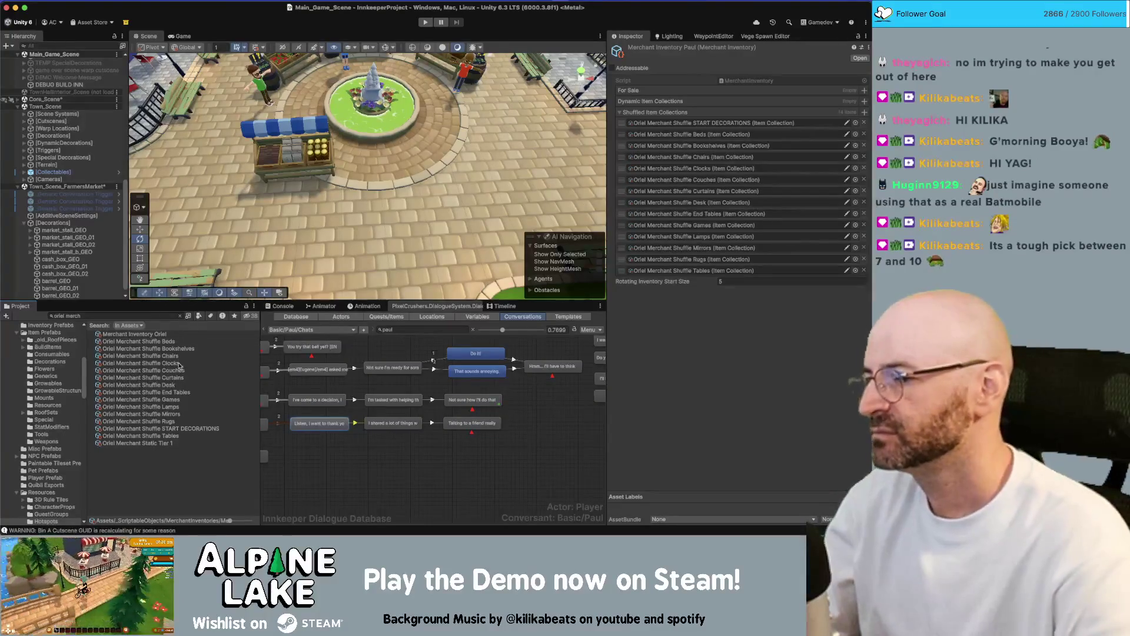
pyautogui.click(158, 315)
pyautogui.write('paul')
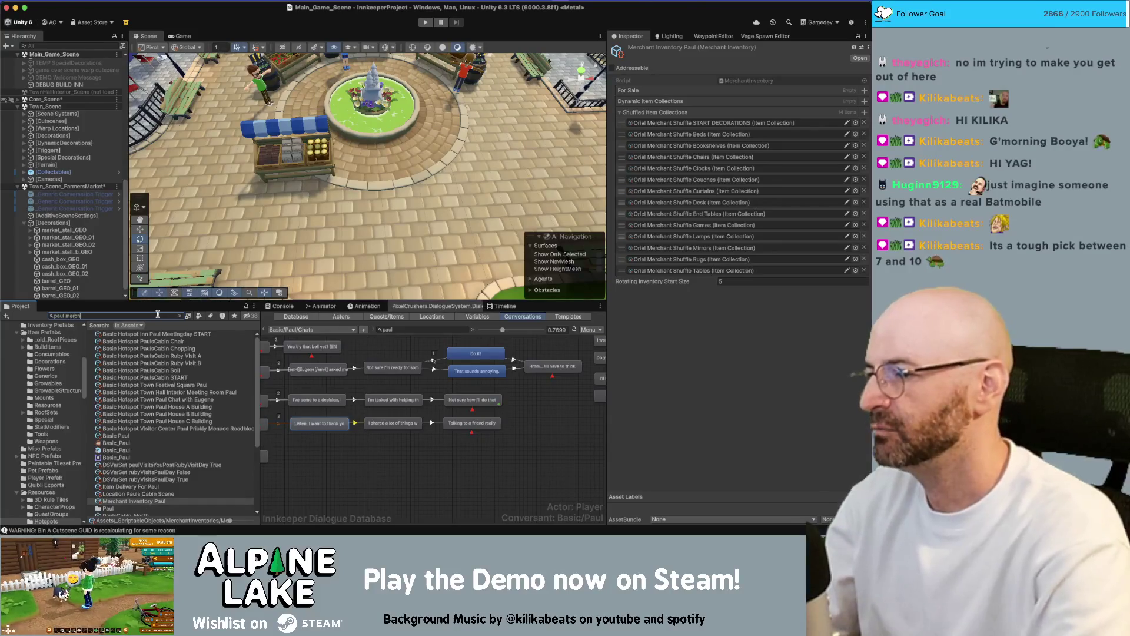
pyautogui.click(139, 334)
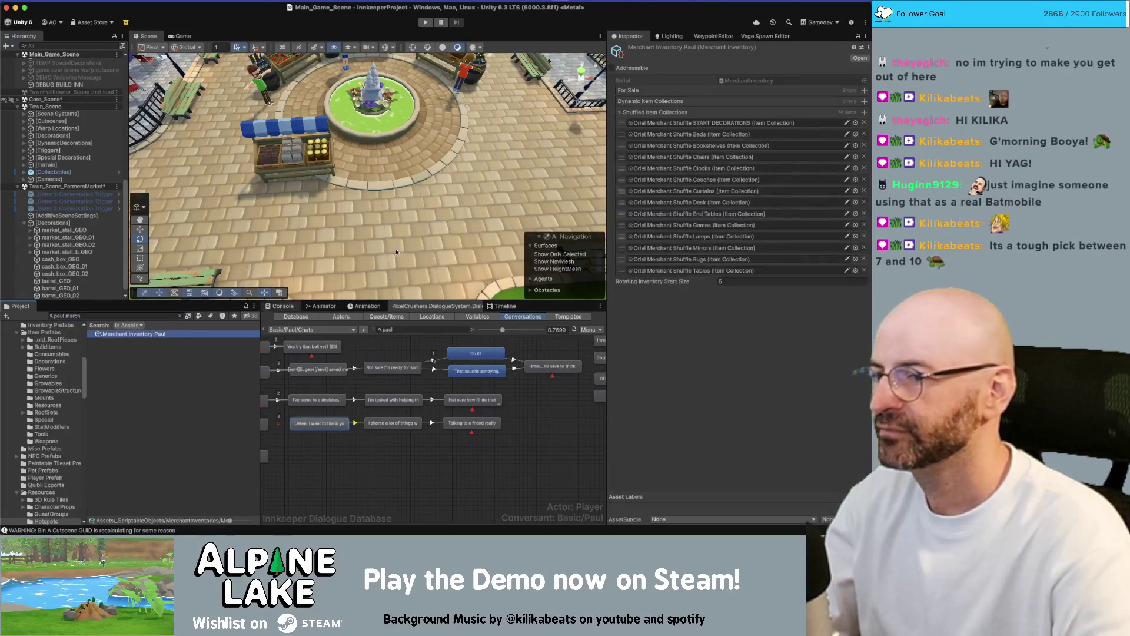
# Clear Paul's shuffled item collections and add a hanging chair as his For Sale item, then return to Maya.
pyautogui.rightClick(646, 115)
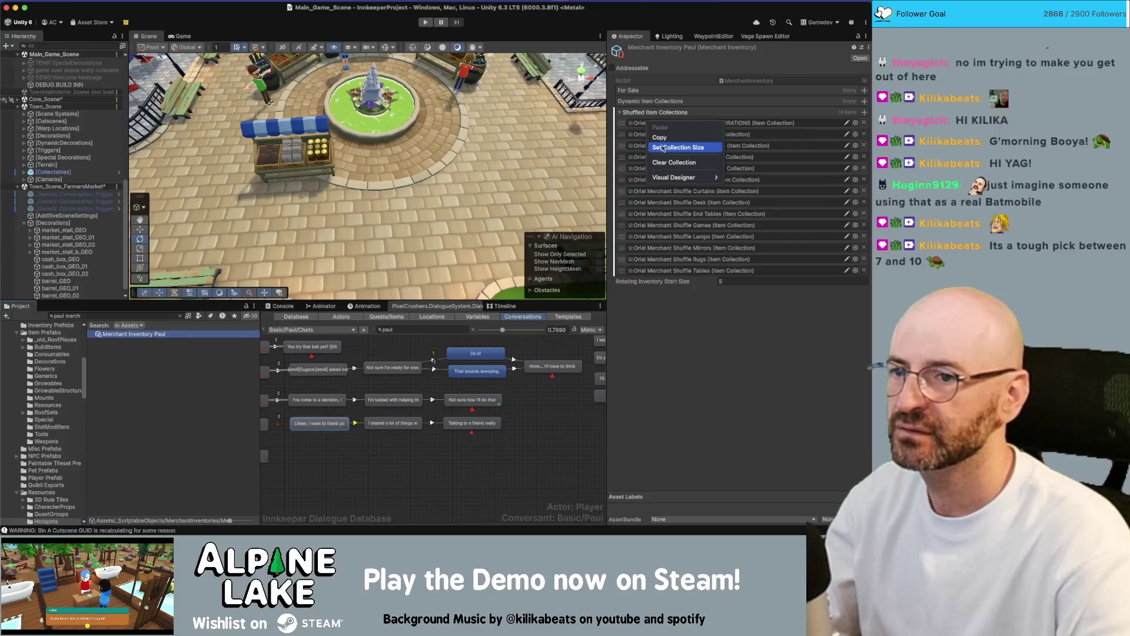
pyautogui.click(673, 162)
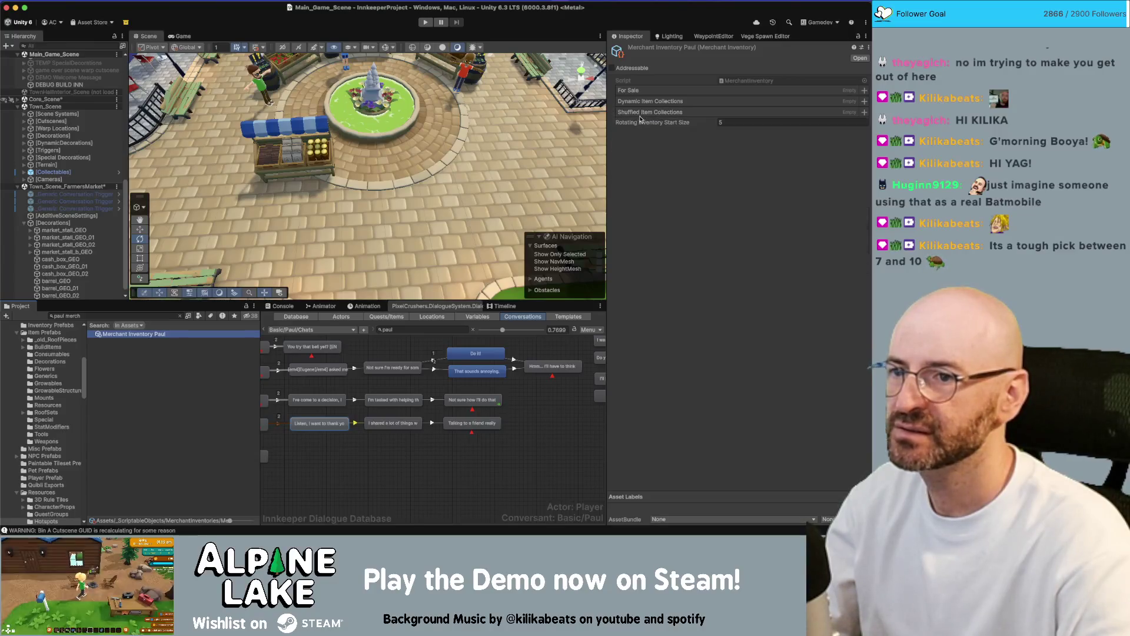
pyautogui.click(865, 90)
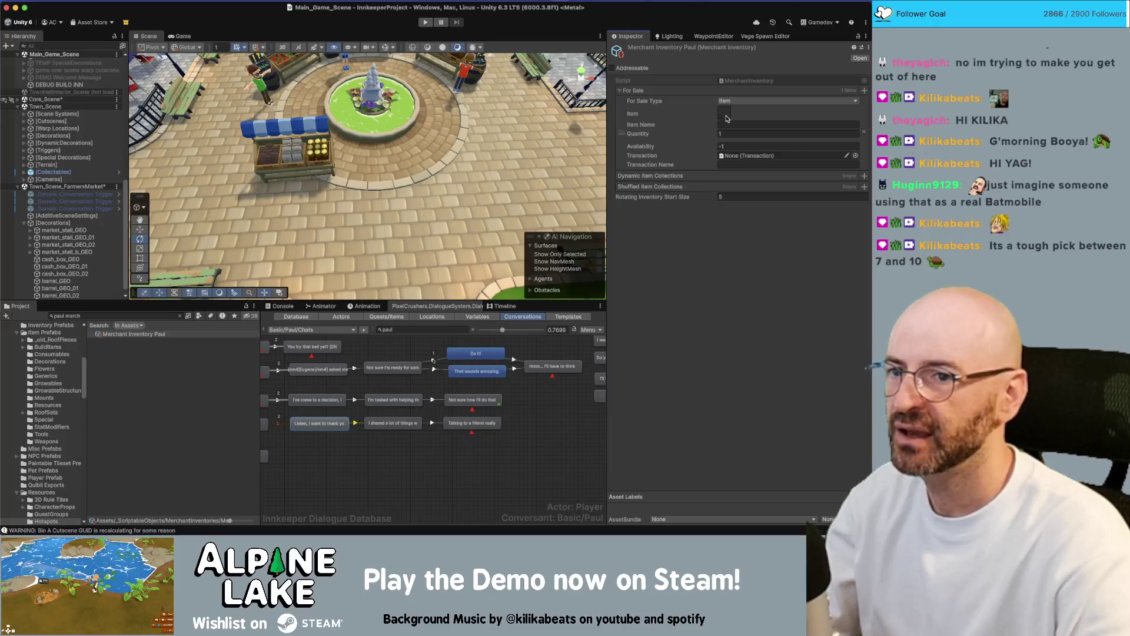
pyautogui.click(727, 118)
pyautogui.write('hanging chair')
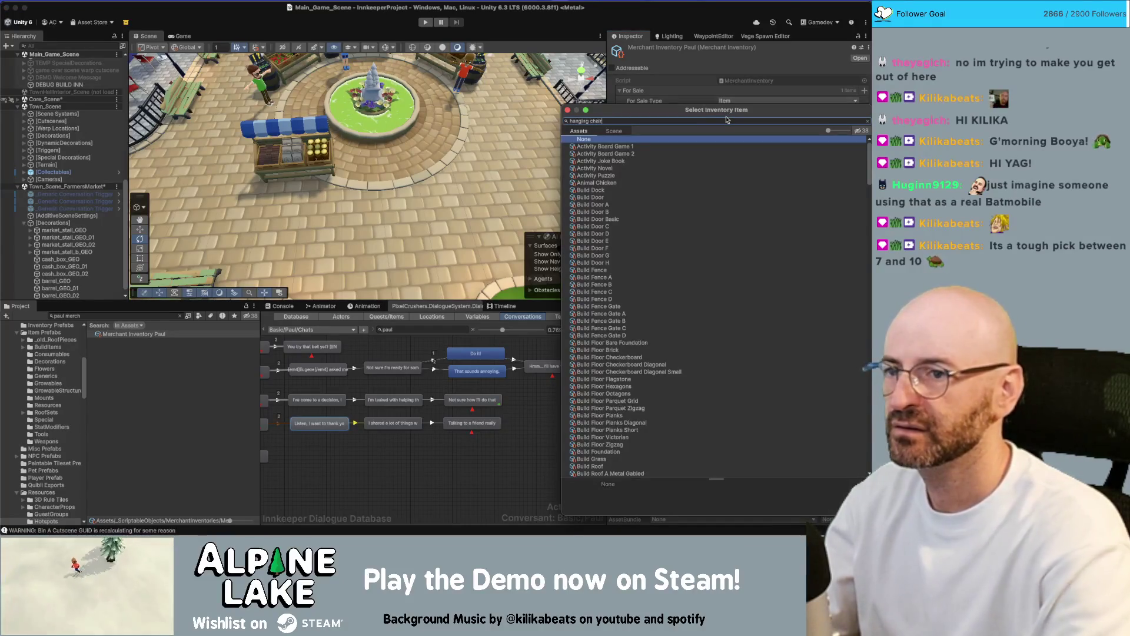
pyautogui.press('Down')
pyautogui.press('Return')
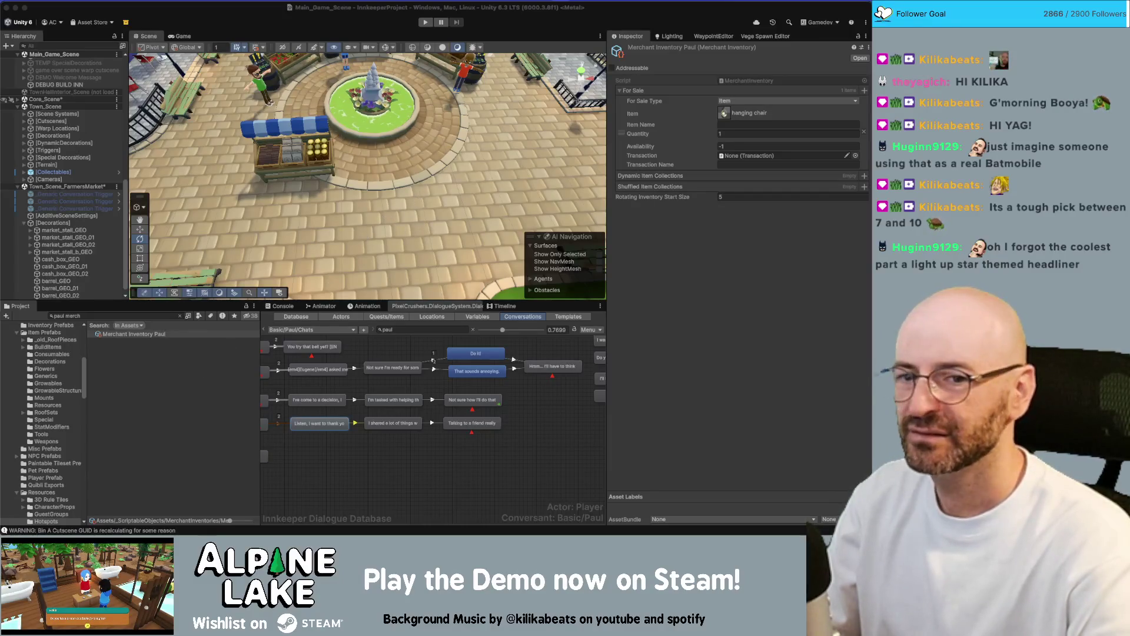
pyautogui.press('super+Tab')
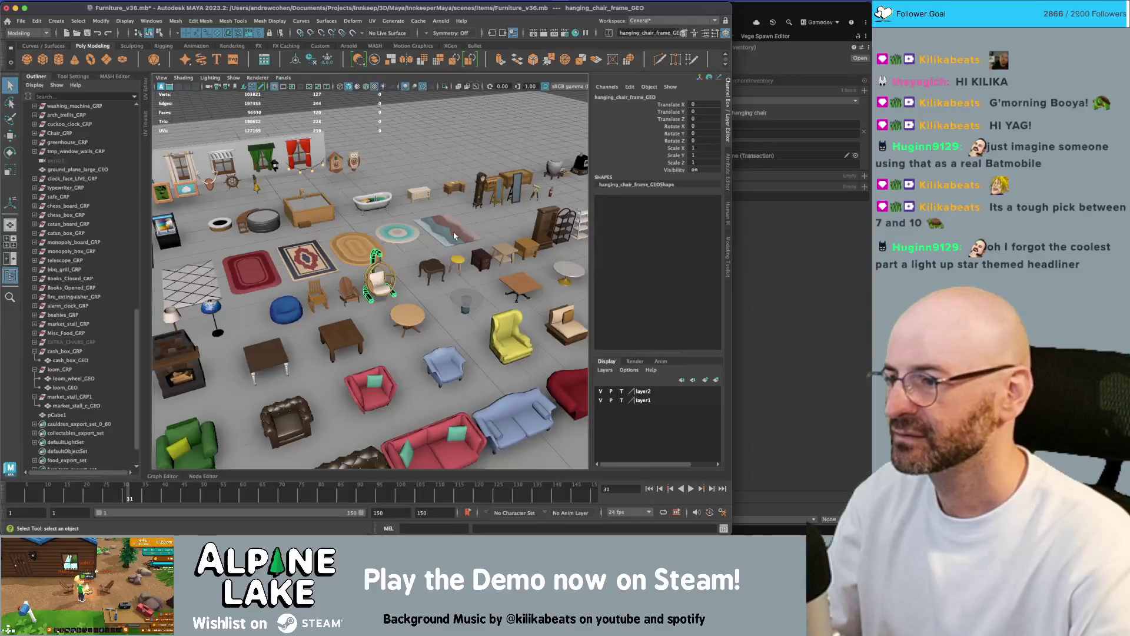
# Move pCube1 into the market_stall_GRP1 group in the Outliner.
pyautogui.scroll(-3, 213, 291)
pyautogui.scroll(10, 371, 194)
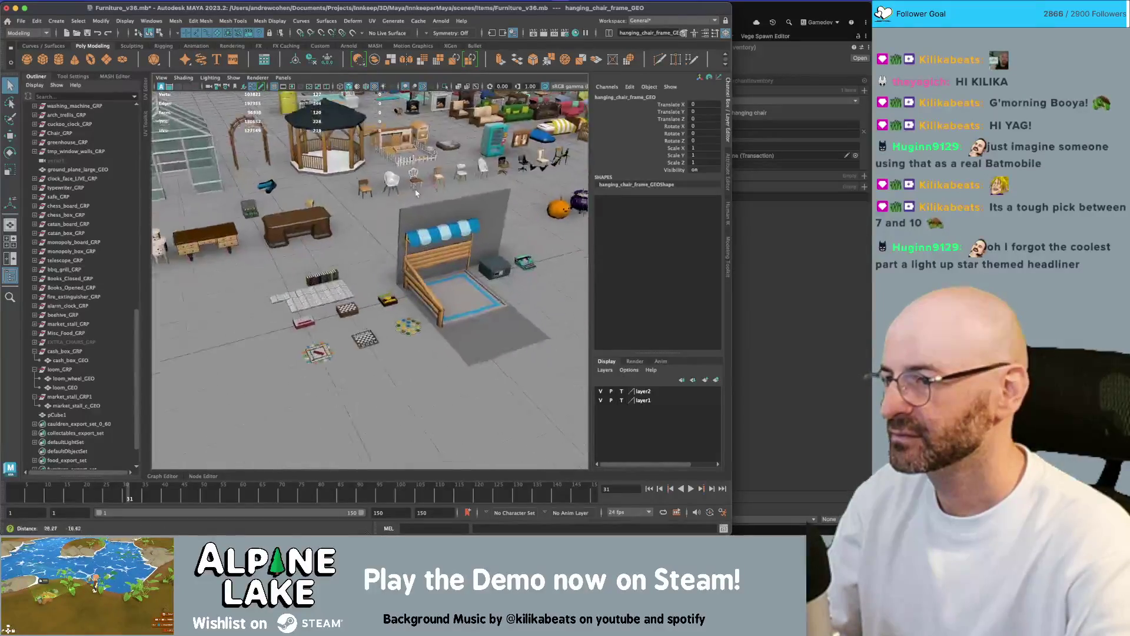
pyautogui.scroll(-5, 370, 194)
pyautogui.click(57, 415)
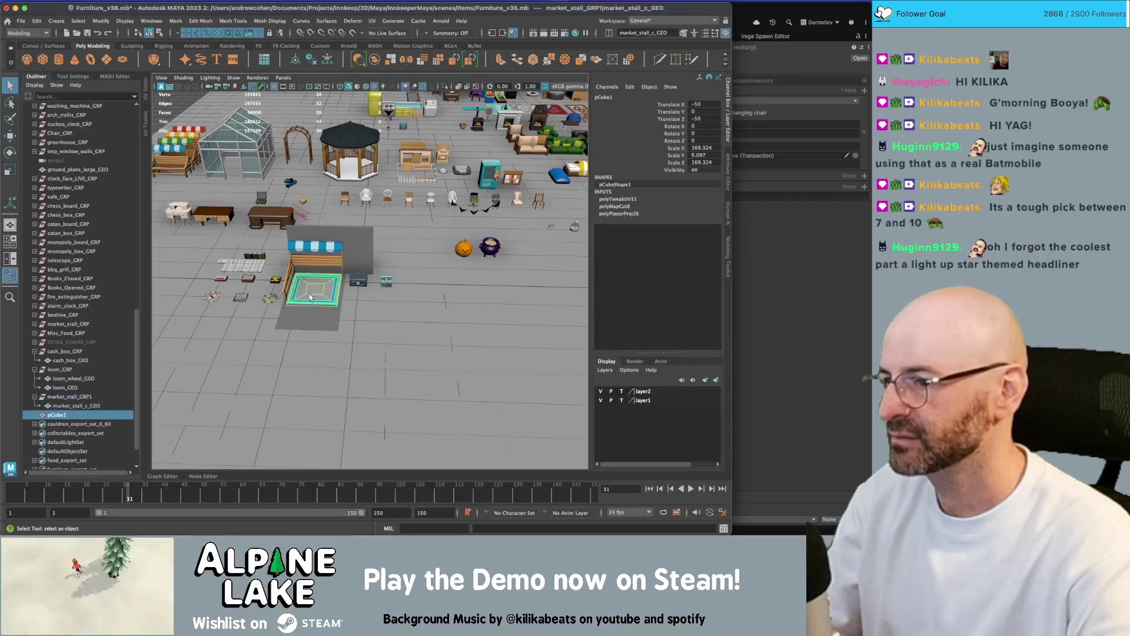
pyautogui.moveTo(58, 415); pyautogui.dragTo(77, 397)
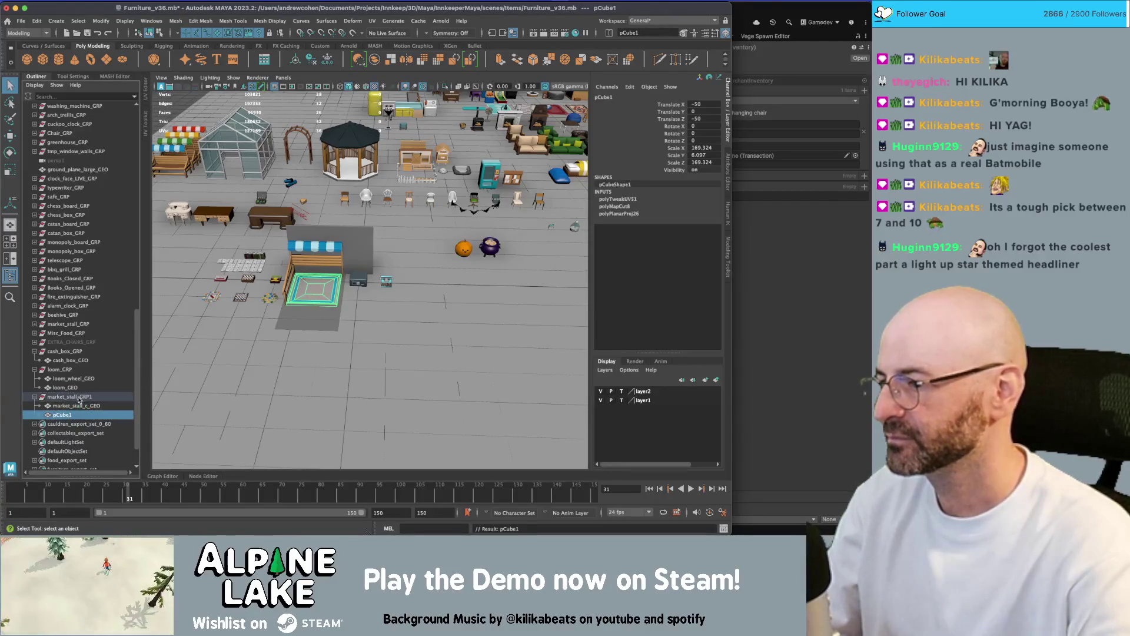
pyautogui.click(79, 398)
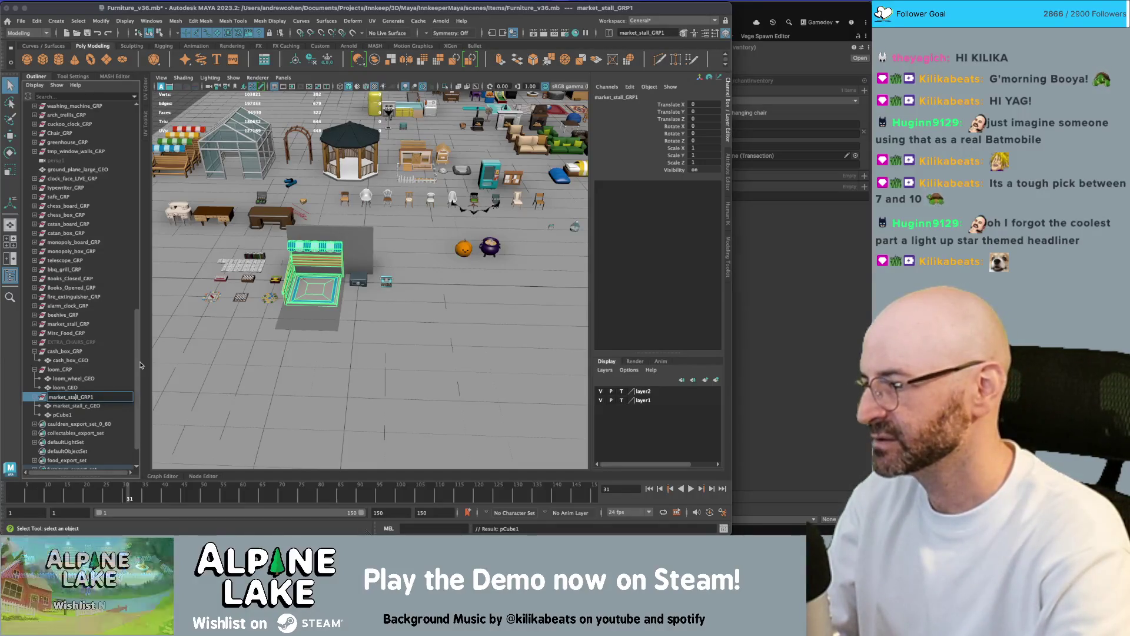
pyautogui.press('Return')
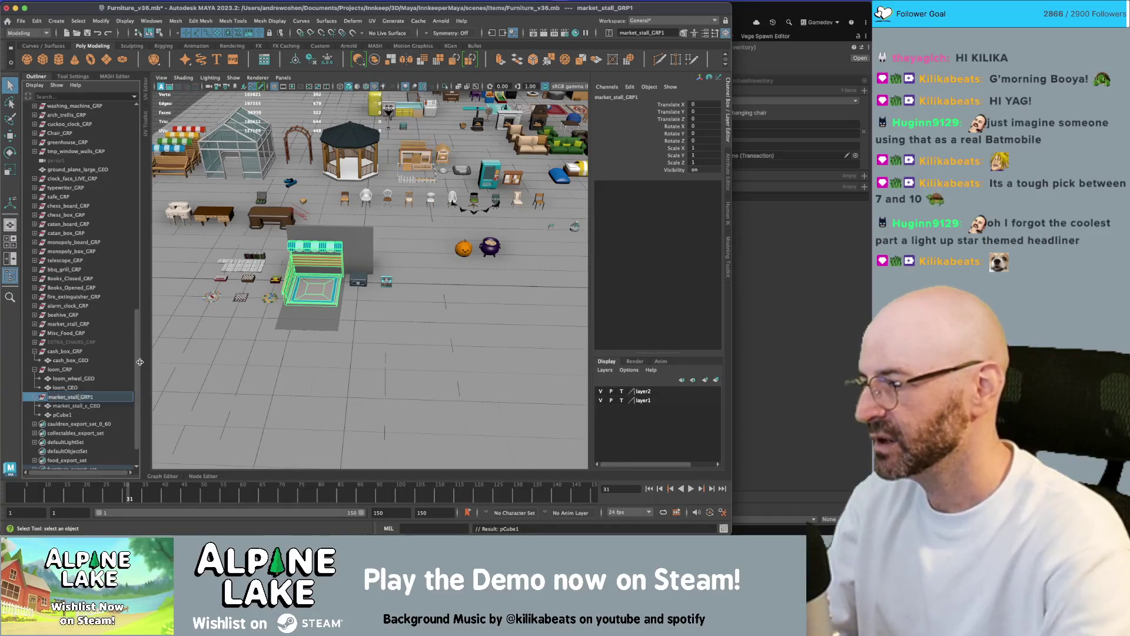
# Combine market_stall_c_GEO with pCube1, name it market_stall_e_GEO and parent it under market_stall_GRP.
pyautogui.click(73, 406)
pyautogui.keyDown('shift'); pyautogui.click(65, 414); pyautogui.keyUp('shift')
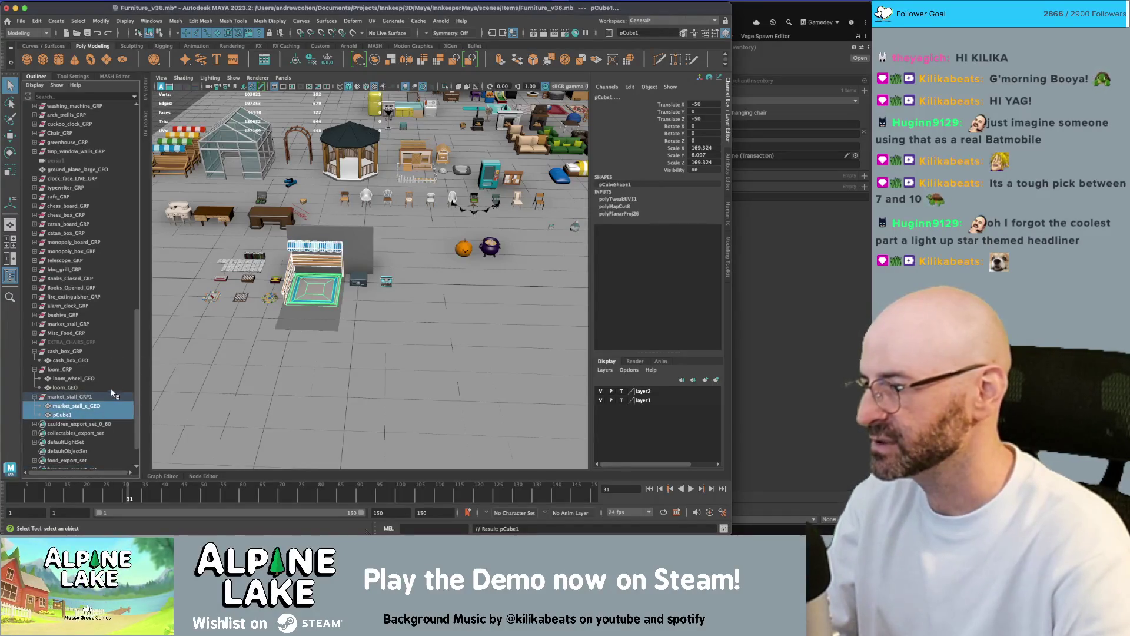
pyautogui.click(374, 59)
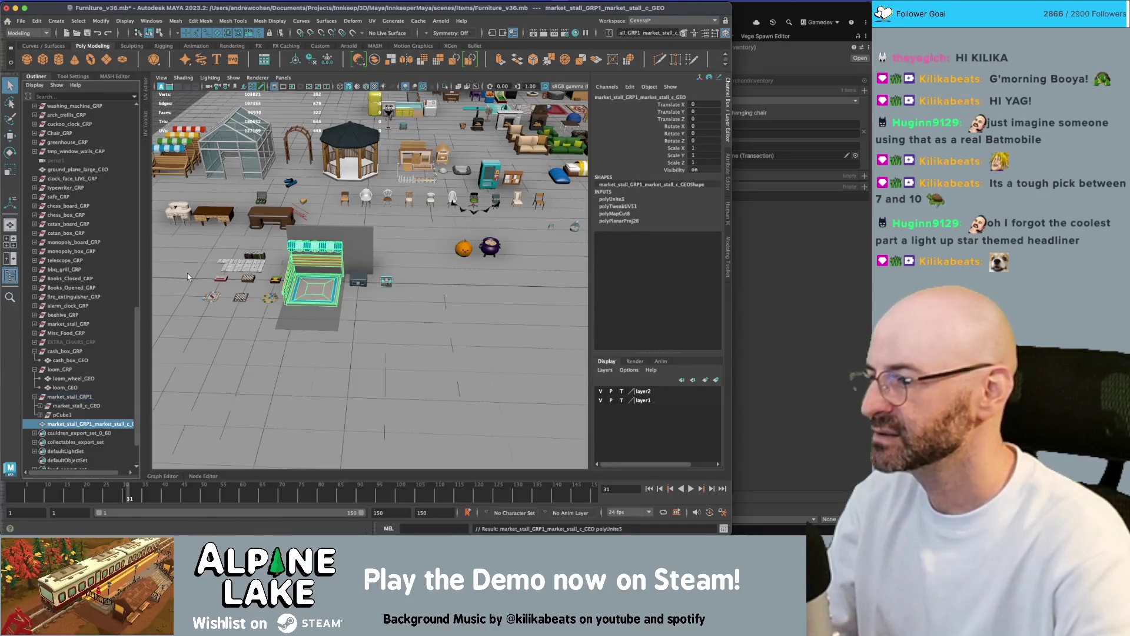
pyautogui.doubleClick(79, 397)
pyautogui.write('marke')
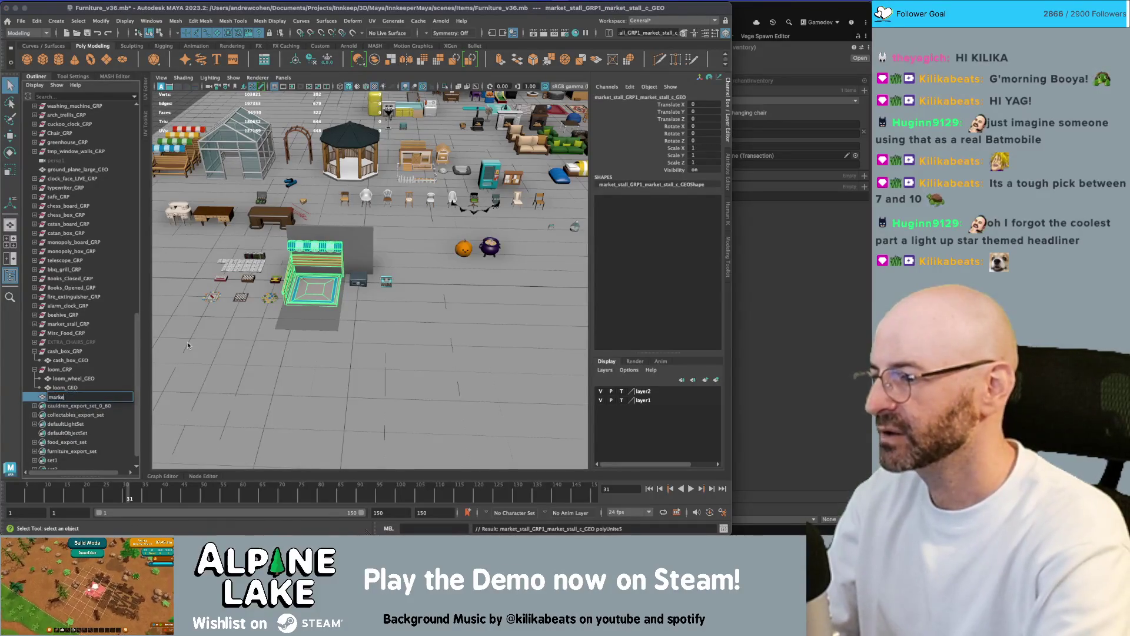
pyautogui.write('t_stall_')
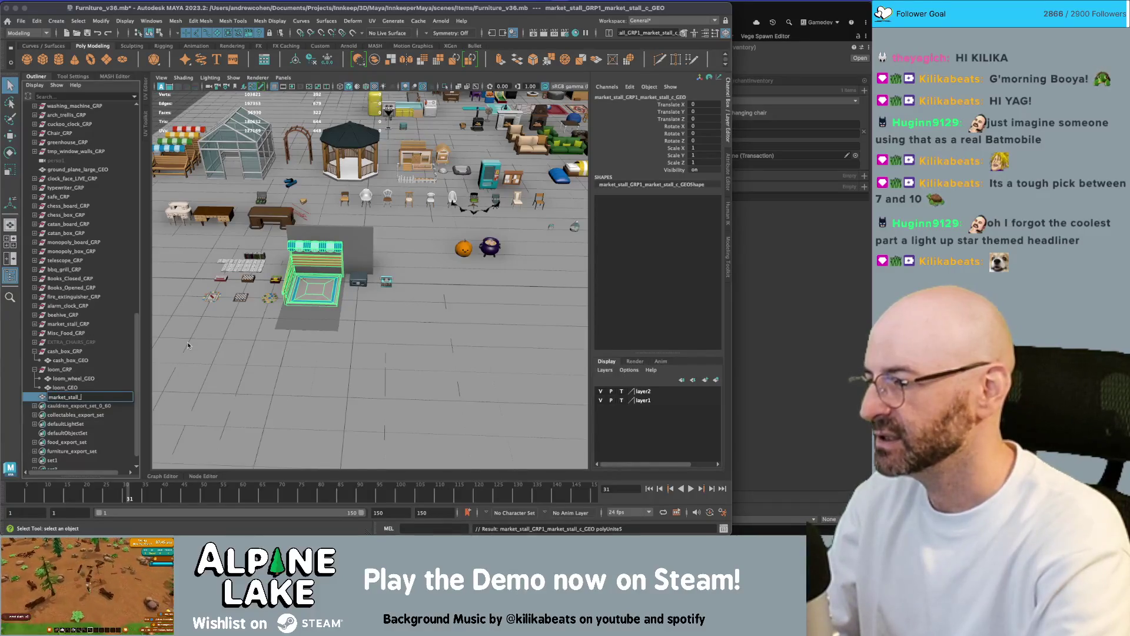
pyautogui.write('e_GEO')
pyautogui.press('Return')
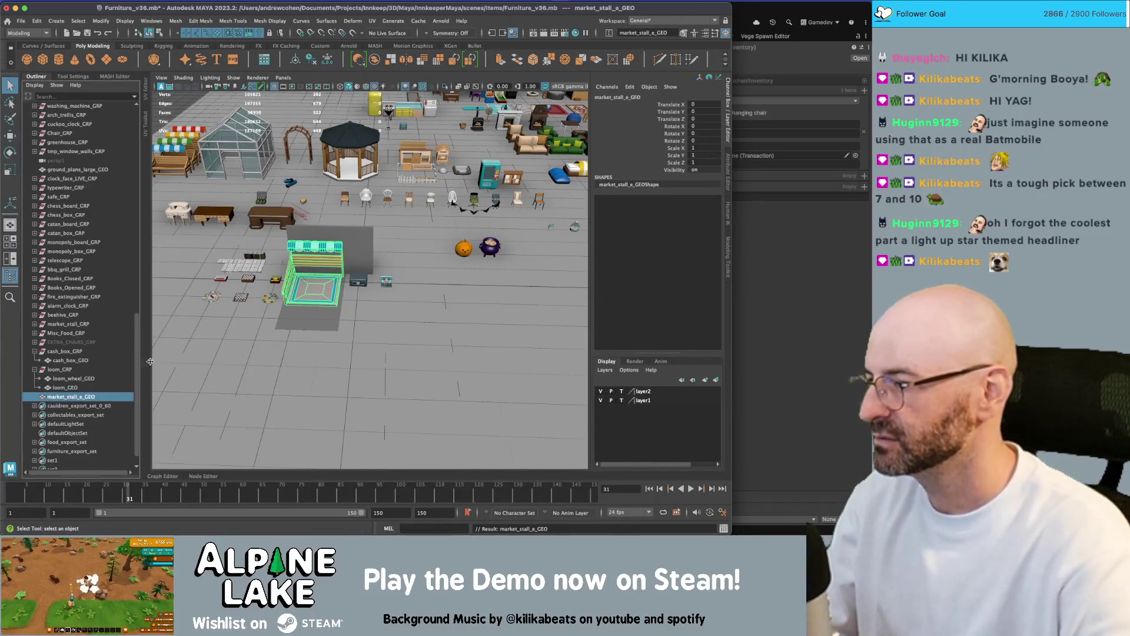
pyautogui.moveTo(80, 396); pyautogui.dragTo(41, 326)
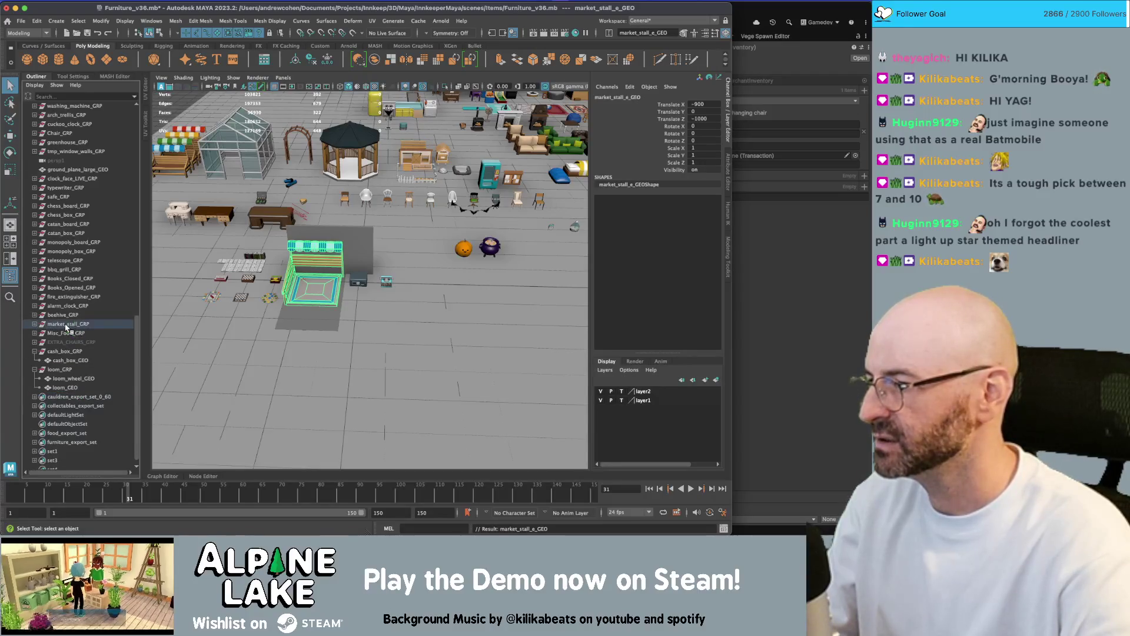
pyautogui.click(35, 324)
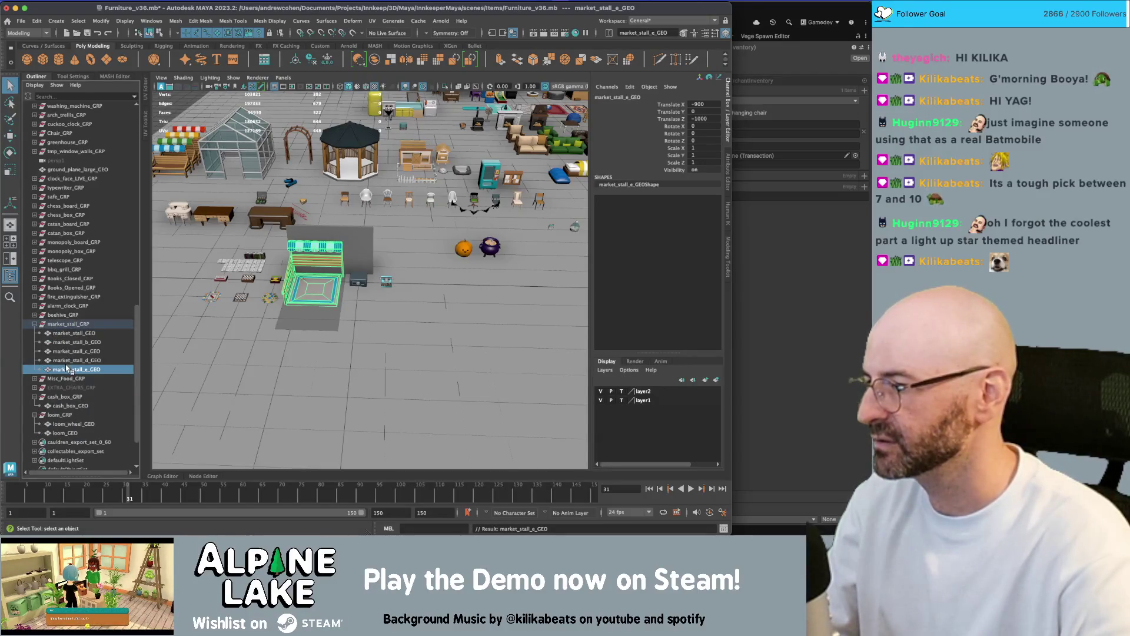
# Move market_stall_e_GEO beside the striped stall with the Move tool.
pyautogui.press('w')
pyautogui.moveTo(353, 306)
pyautogui.keyDown('alt'); pyautogui.mouseDown()
pyautogui.moveTo(395, 345)
pyautogui.moveTo(391, 334)
pyautogui.mouseUp(); pyautogui.keyUp('alt')
pyautogui.scroll(3, 396, 344)
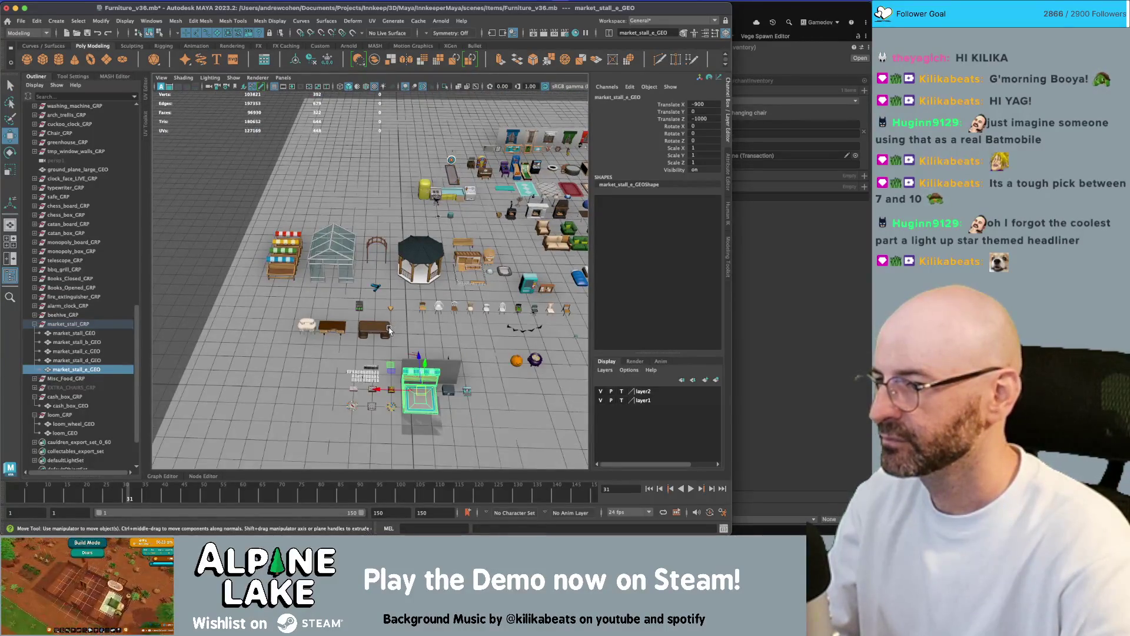
pyautogui.moveTo(406, 371)
pyautogui.mouseDown()
pyautogui.moveTo(377, 332)
pyautogui.moveTo(281, 278)
pyautogui.mouseUp()
pyautogui.press('f')
pyautogui.scroll(2, 344, 290)
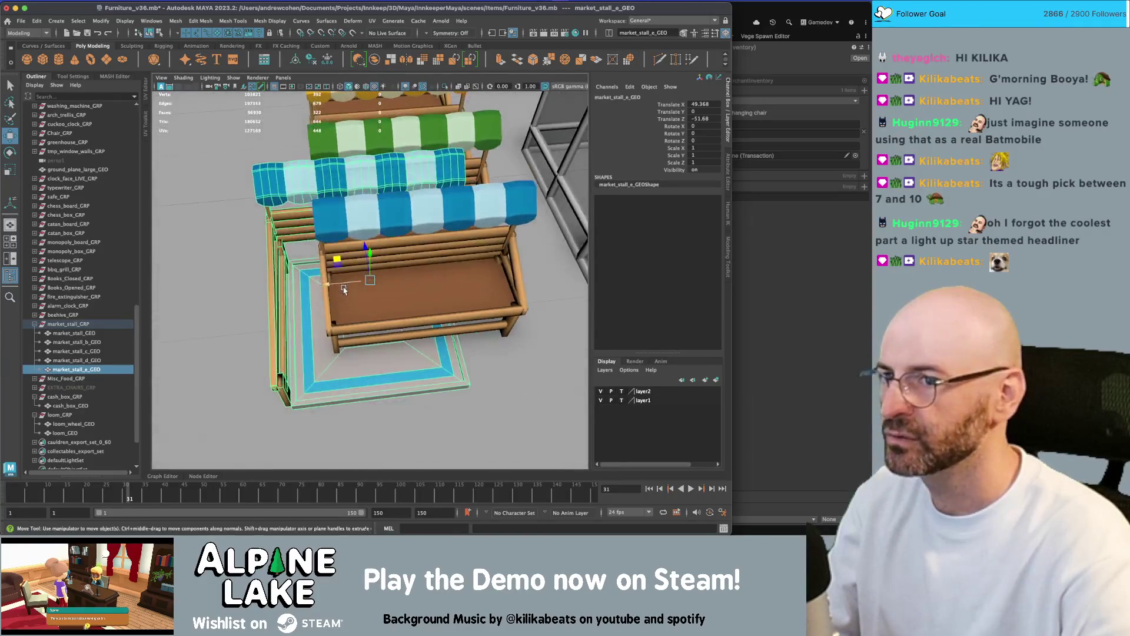
pyautogui.scroll(-2, 344, 289)
pyautogui.click(61, 325)
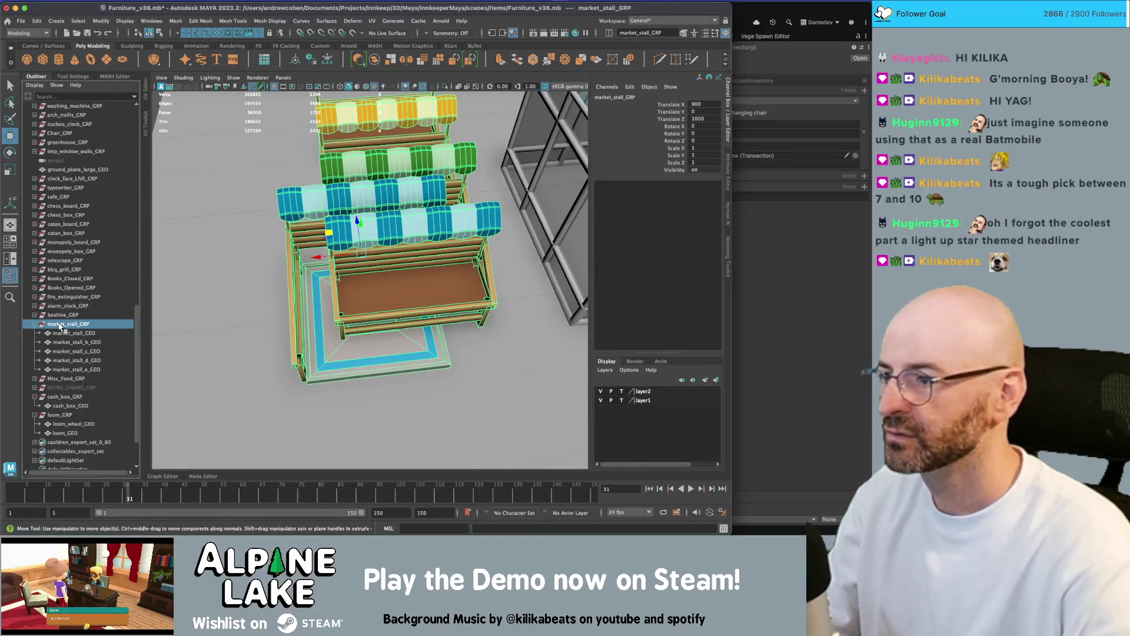
pyautogui.click(71, 369)
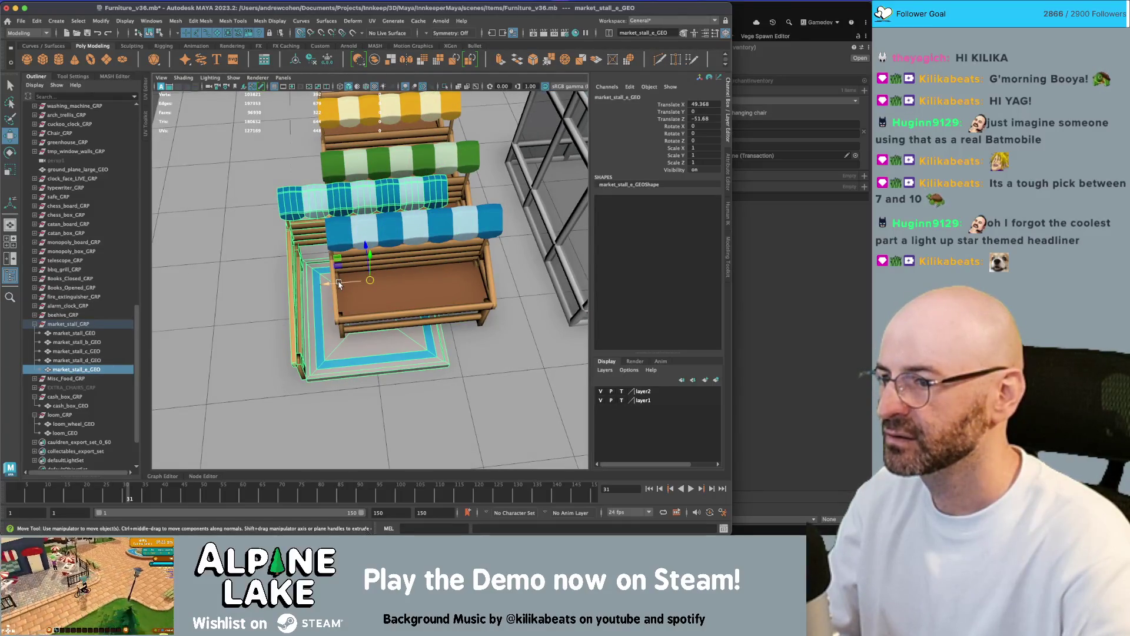
pyautogui.scroll(-10, 395, 275)
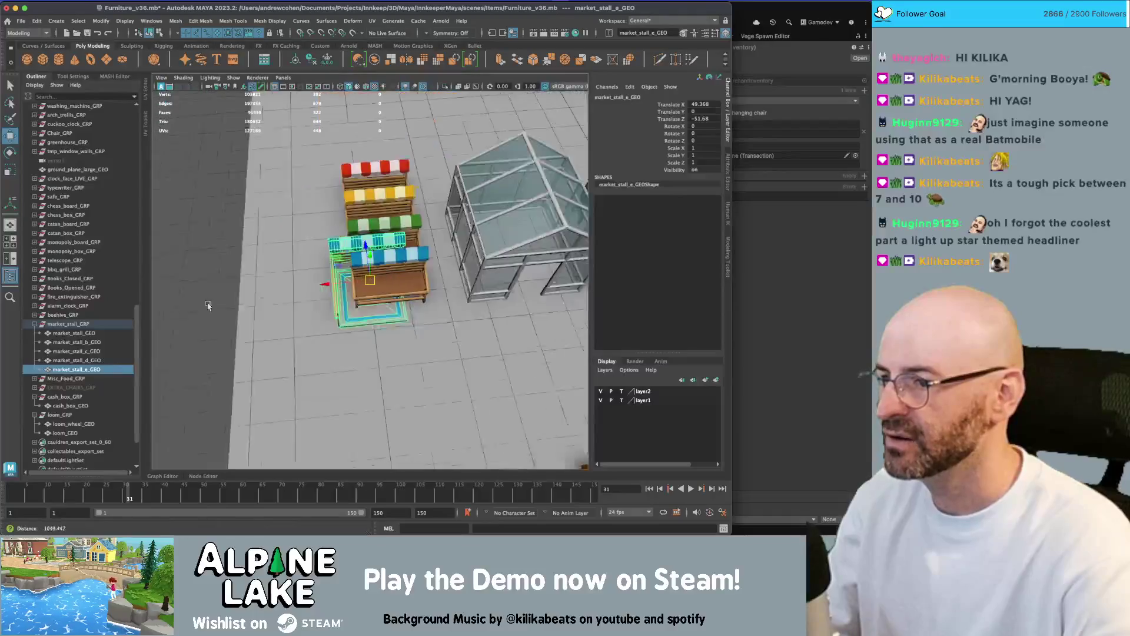
pyautogui.hotkey('ctrl', 'z')
pyautogui.hotkey('ctrl', 'z')
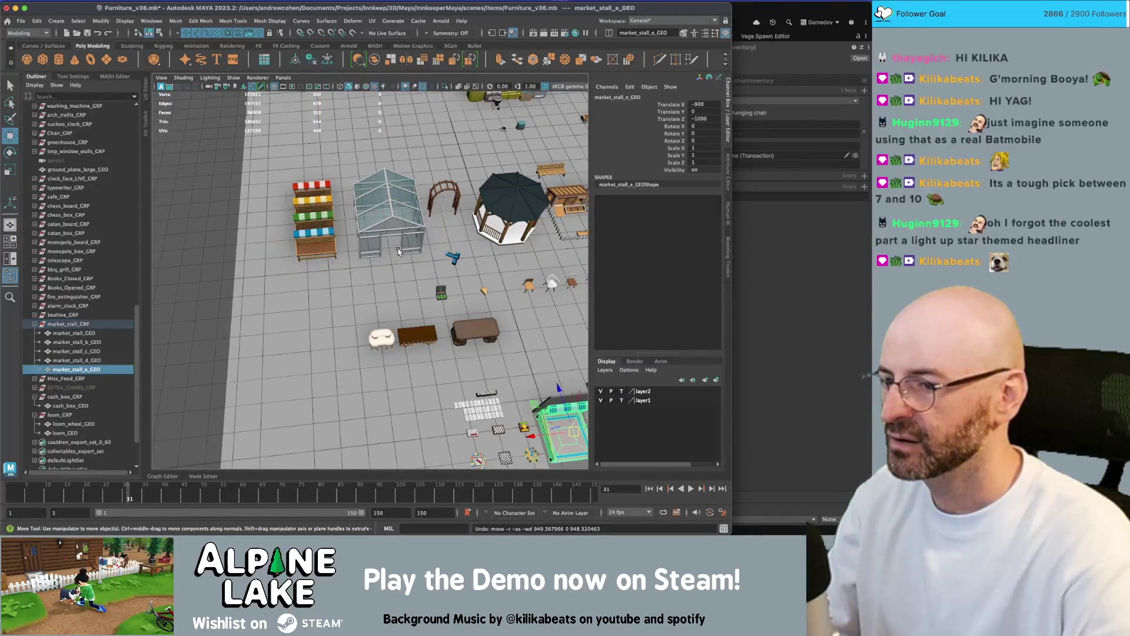
pyautogui.scroll(-3, 439, 297)
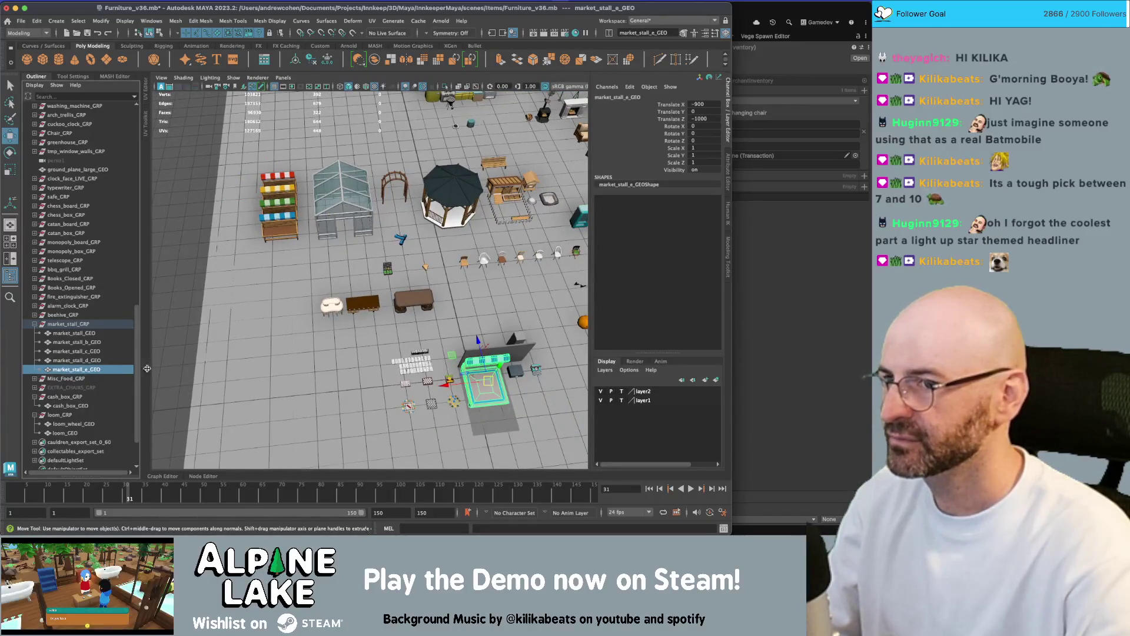
# Freeze the stall's transformations, nudge it back onto the stall row, and freeze again.
pyautogui.hotkey('ctrl', 'shift', 'f')
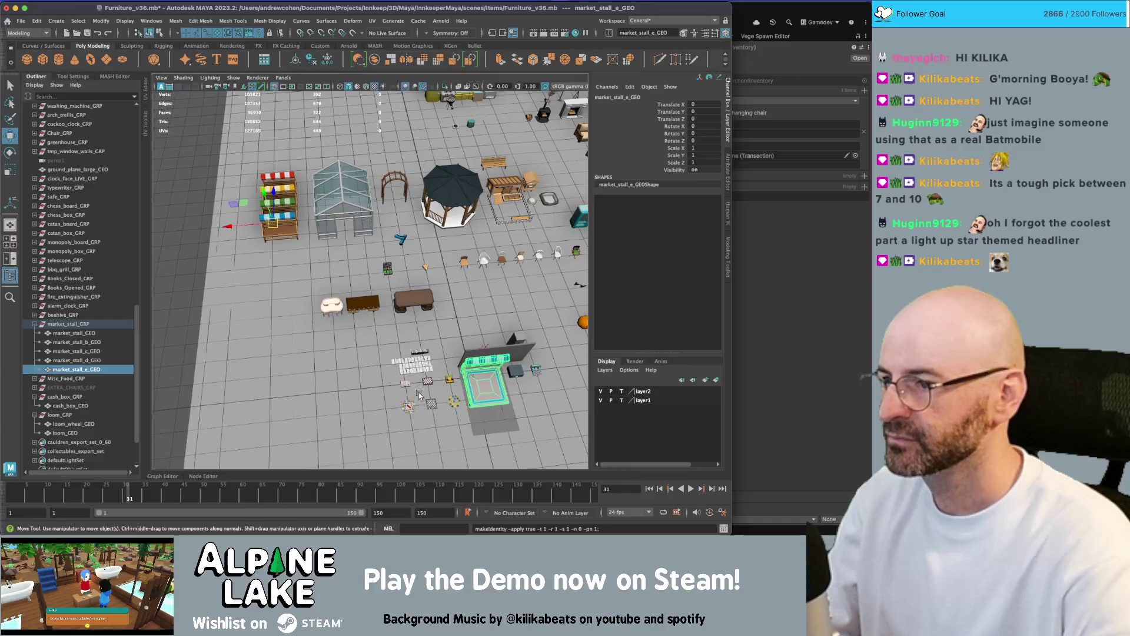
pyautogui.moveTo(252, 212); pyautogui.dragTo(254, 213)
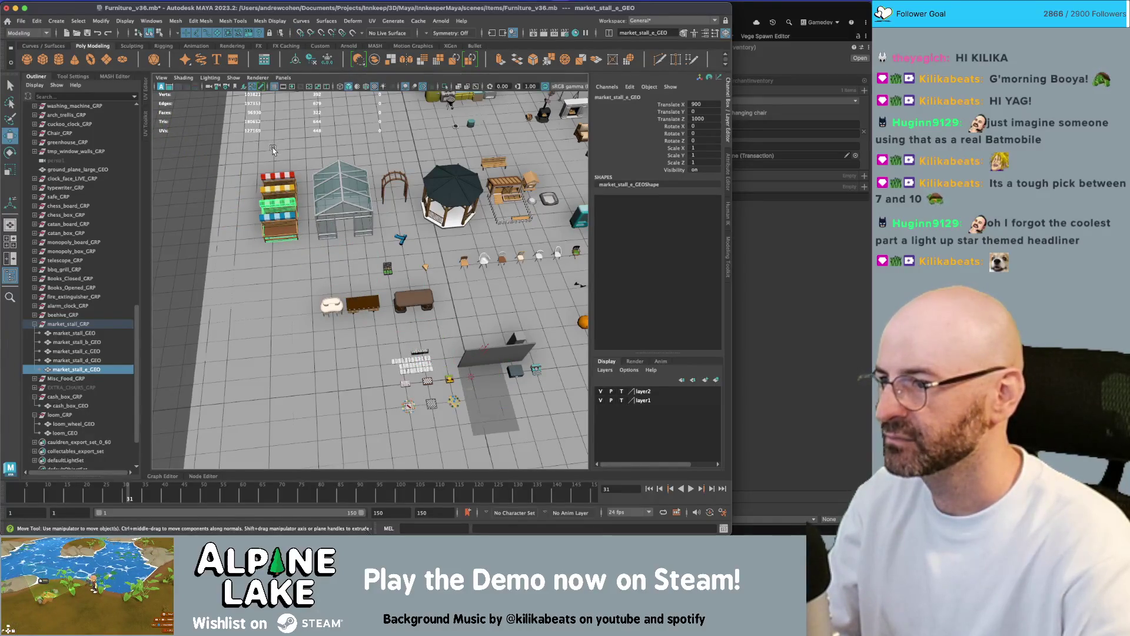
pyautogui.hotkey('ctrl', 'shift', 'f')
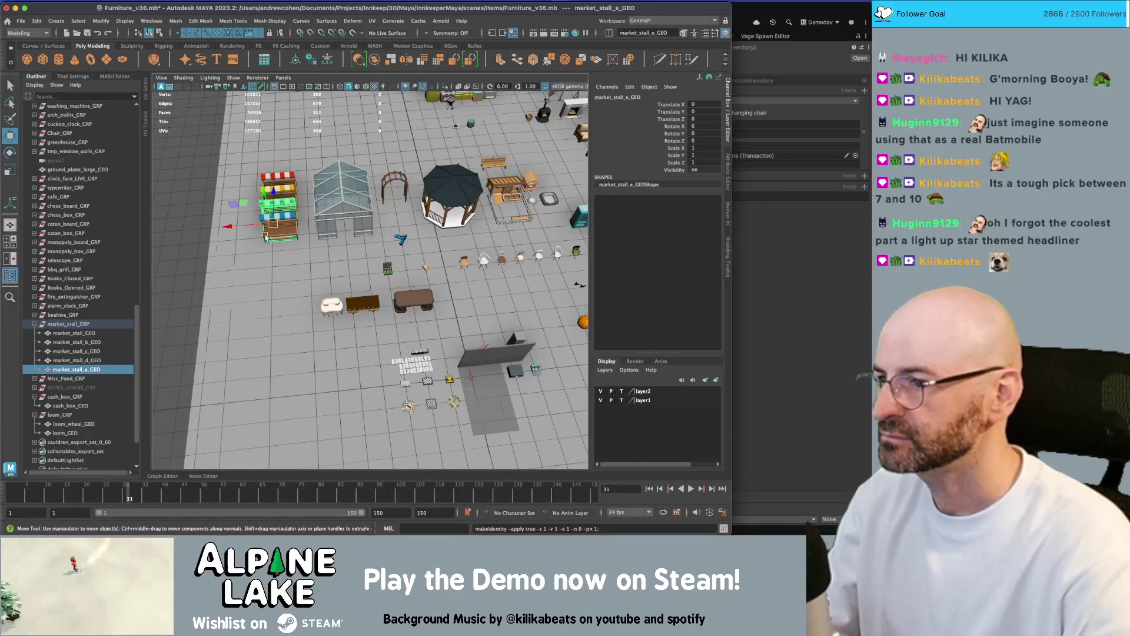
pyautogui.press('f')
pyautogui.click(389, 254)
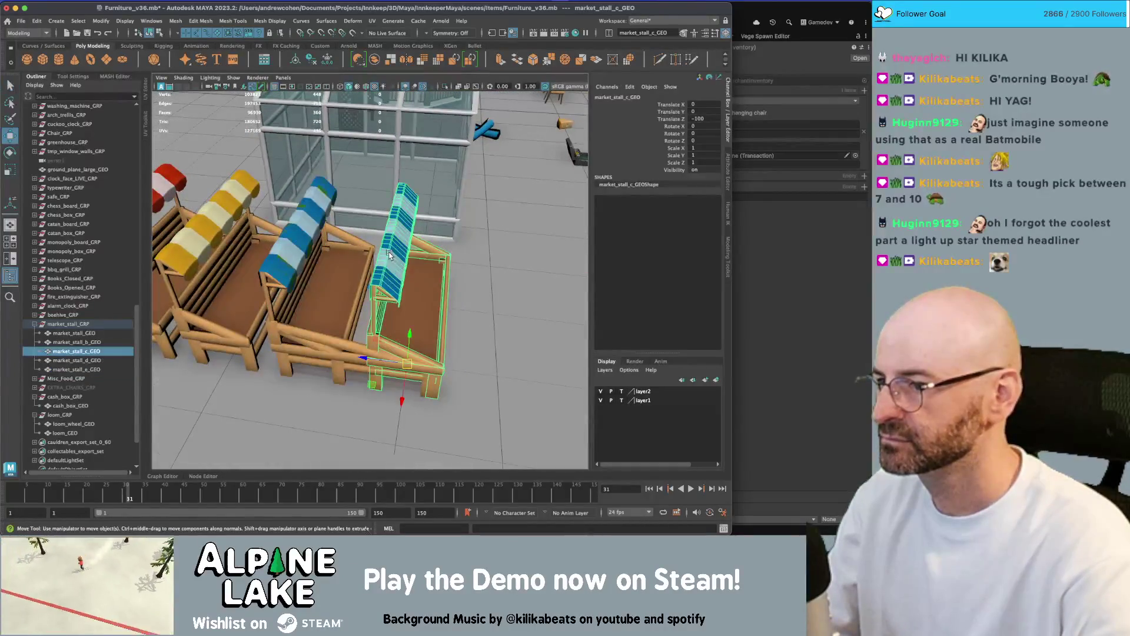
pyautogui.click(357, 332)
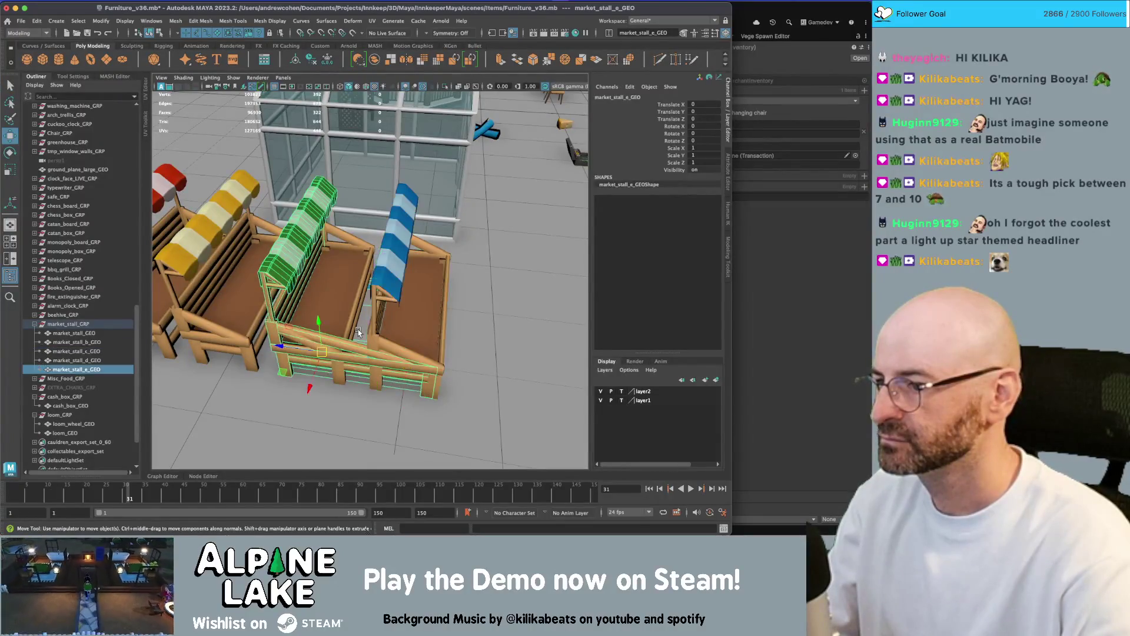
pyautogui.click(68, 324)
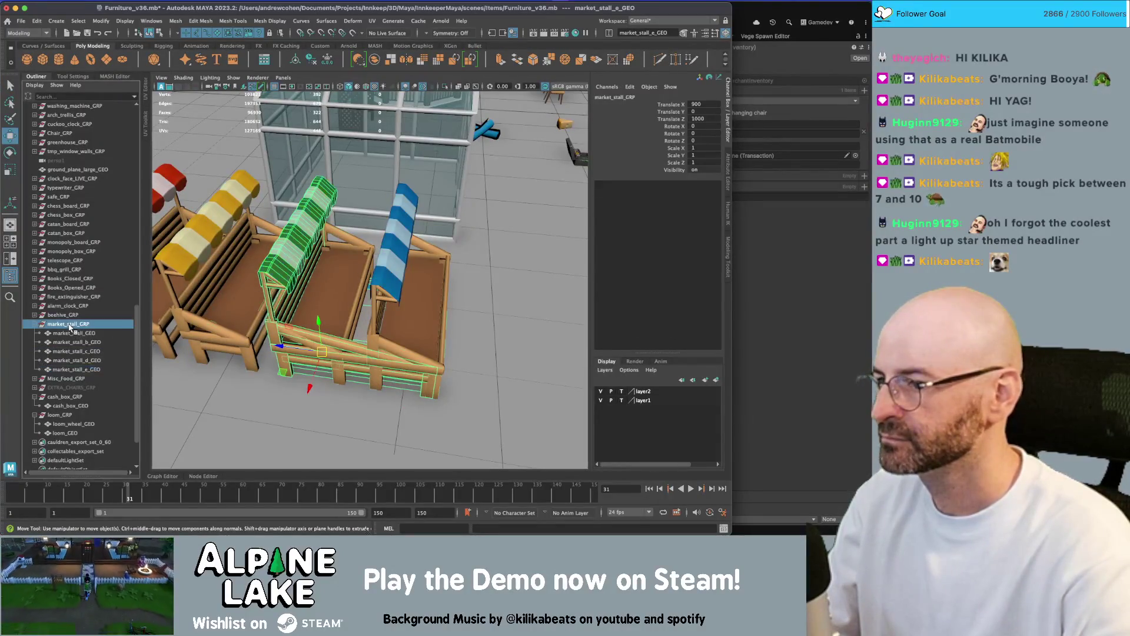
pyautogui.click(118, 369)
pyautogui.scroll(-5, 313, 321)
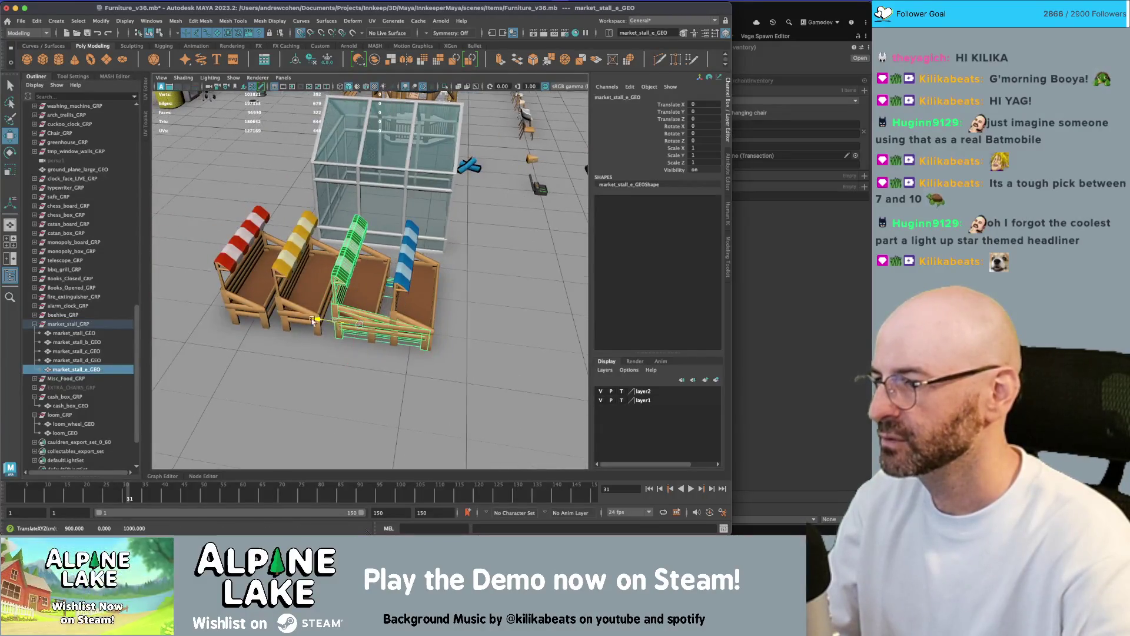
# Move market_stall_e_GEO out to the end of the row at Translate Z 400.
pyautogui.moveTo(312, 321)
pyautogui.mouseDown()
pyautogui.moveTo(180, 297)
pyautogui.moveTo(408, 297)
pyautogui.moveTo(353, 283)
pyautogui.moveTo(369, 268)
pyautogui.mouseUp()
pyautogui.scroll(2, 369, 267)
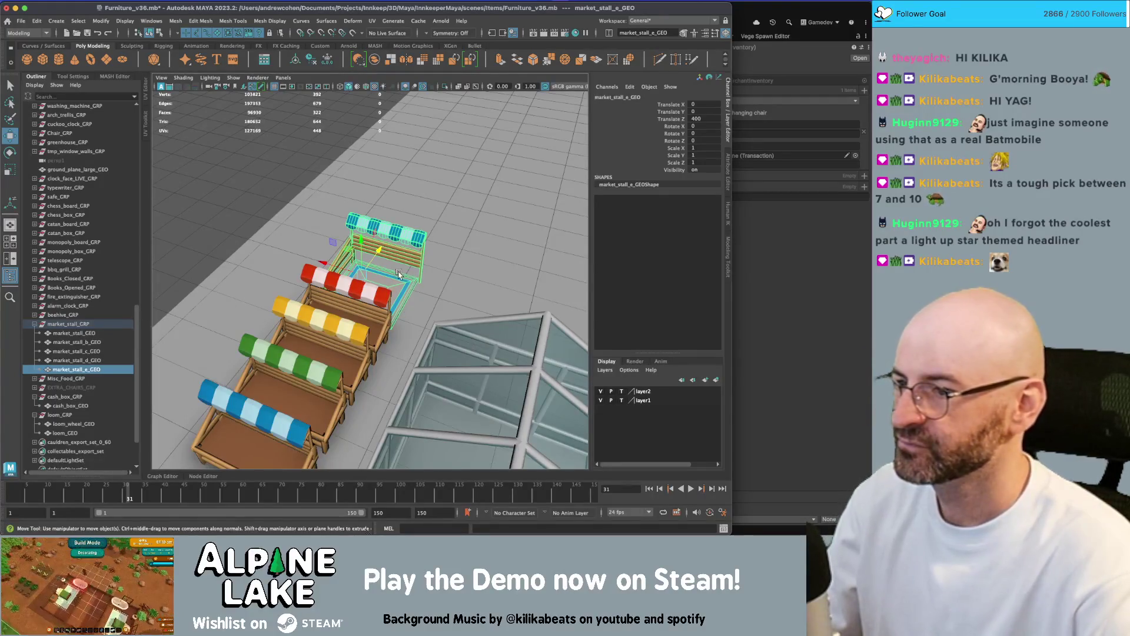
pyautogui.scroll(-5, 399, 274)
pyautogui.moveTo(399, 274)
pyautogui.mouseDown()
pyautogui.moveTo(323, 292)
pyautogui.moveTo(290, 283)
pyautogui.mouseUp()
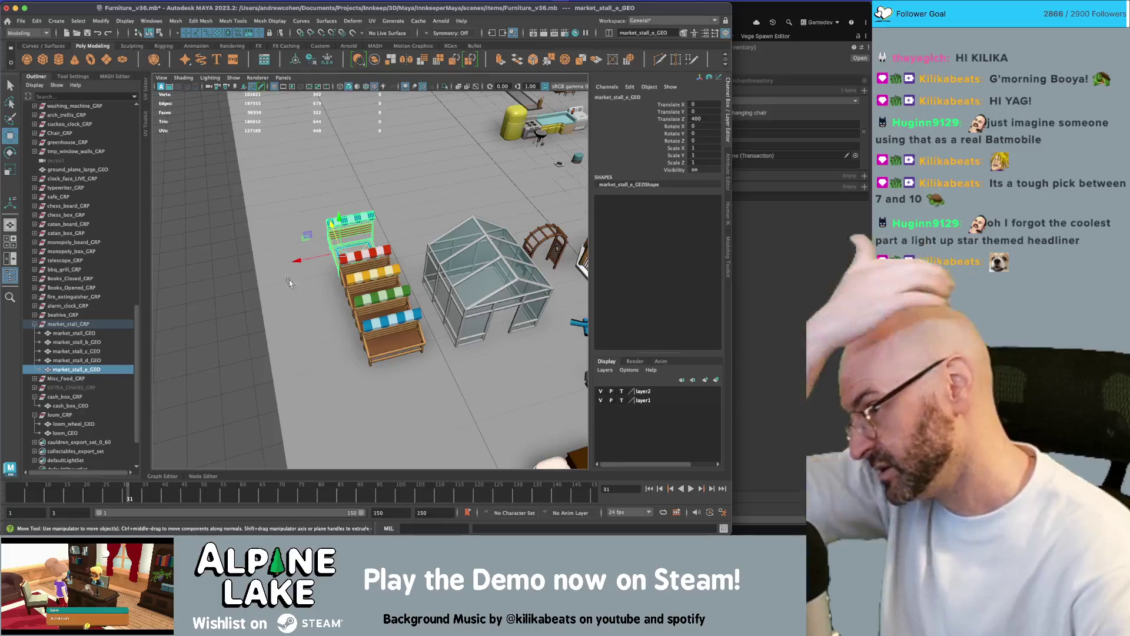
pyautogui.scroll(-3, 71, 383)
# Export furniture_export_set over furniture.fbx in the Unity Decorations models folder, then return to Unity.
pyautogui.click(69, 434)
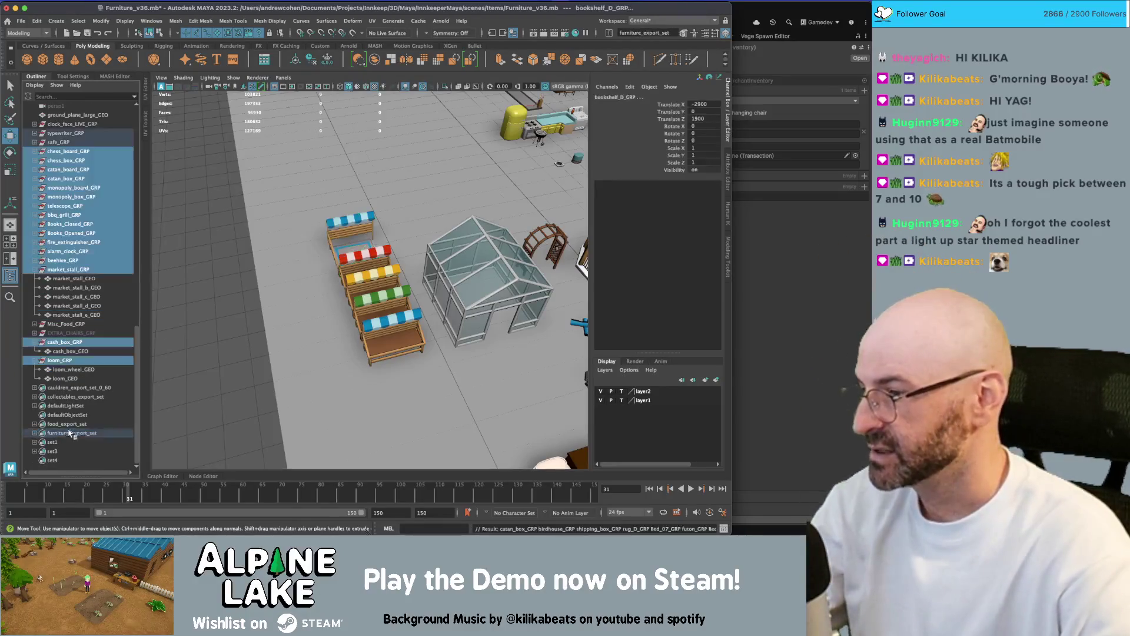
pyautogui.click(21, 21)
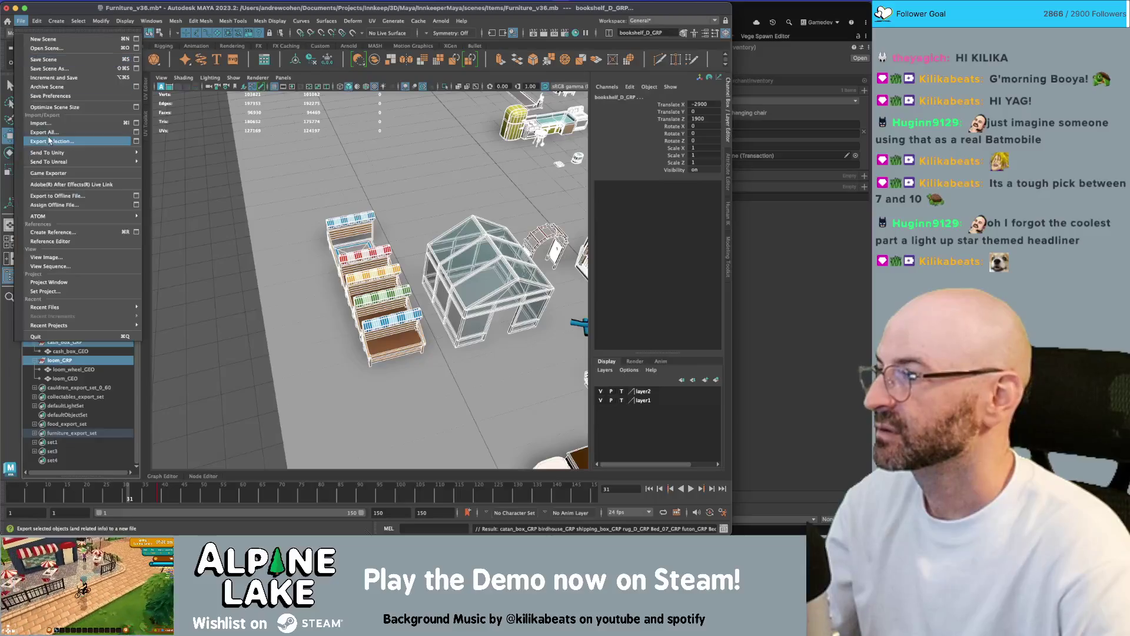
pyautogui.click(51, 142)
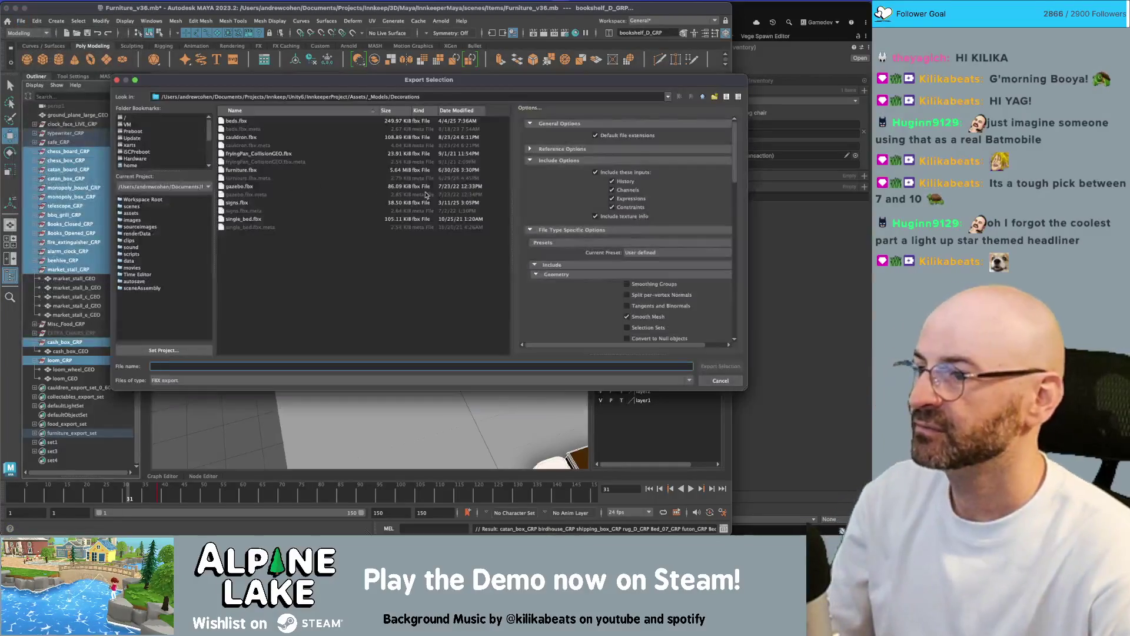
pyautogui.doubleClick(253, 169)
pyautogui.click(420, 230)
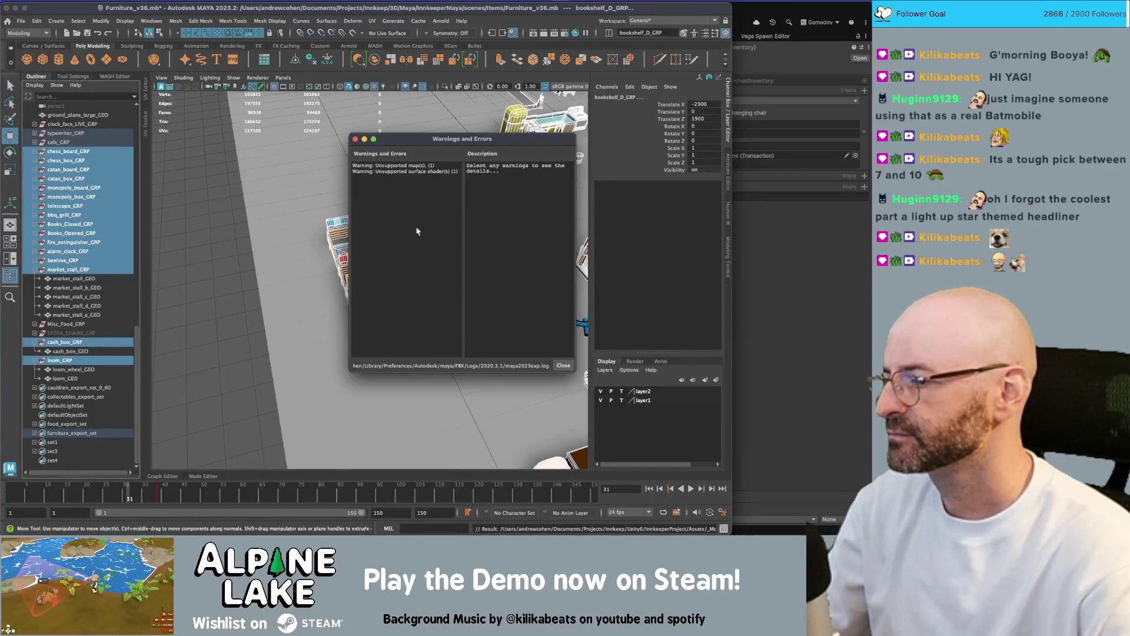
pyautogui.press('super+Tab')
pyautogui.press('super+Tab')
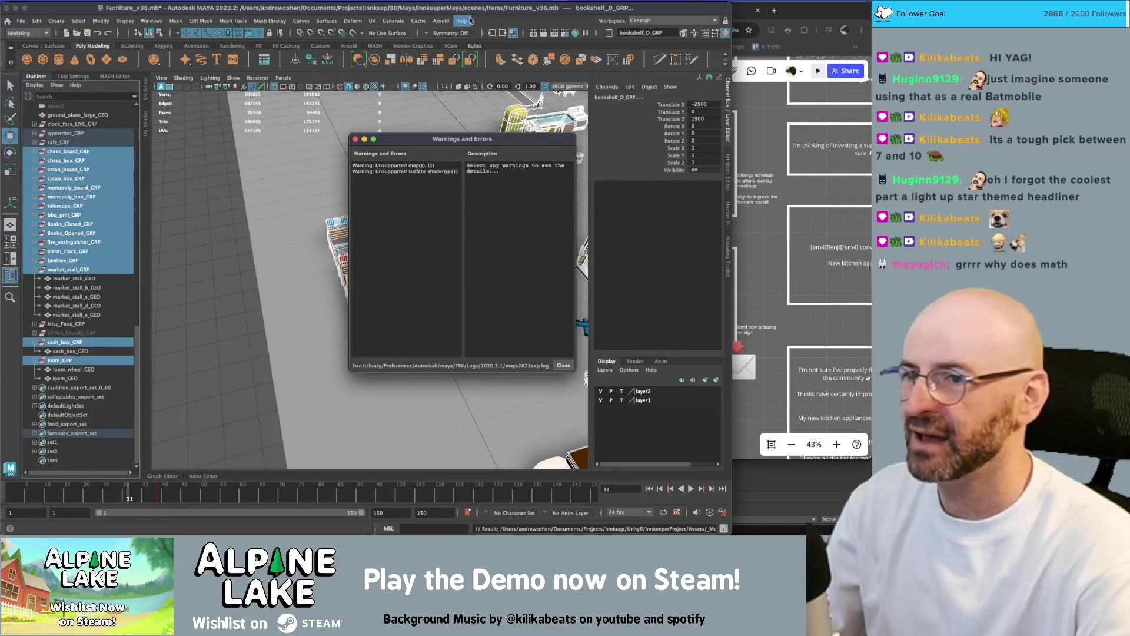
pyautogui.click(788, 478)
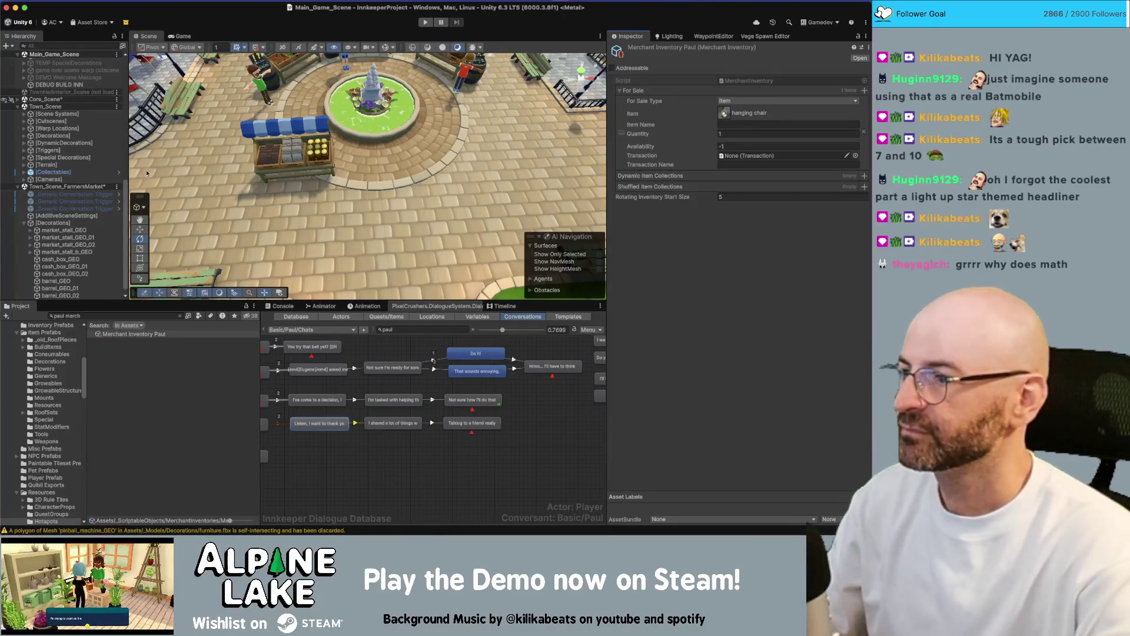
# Frame market_stall_GEO_02 and set its Mesh Filter mesh to market_stall_e_GEO.
pyautogui.scroll(-1, 92, 214)
pyautogui.click(318, 126)
pyautogui.press('super+Tab')
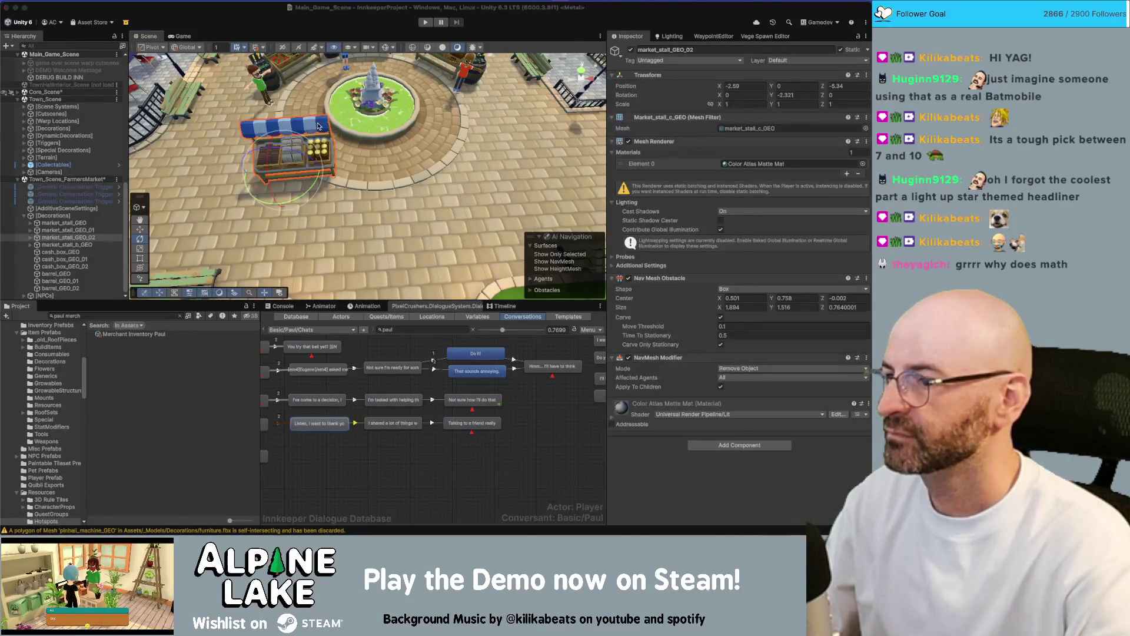
pyautogui.press('super+Tab')
pyautogui.scroll(10, 325, 134)
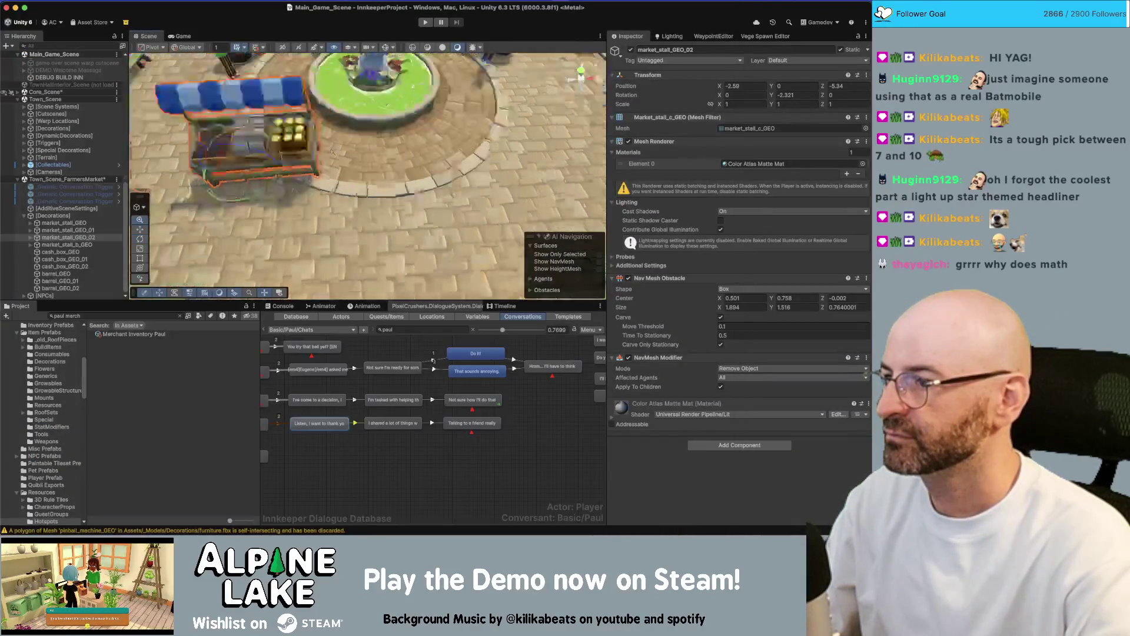
pyautogui.press('f')
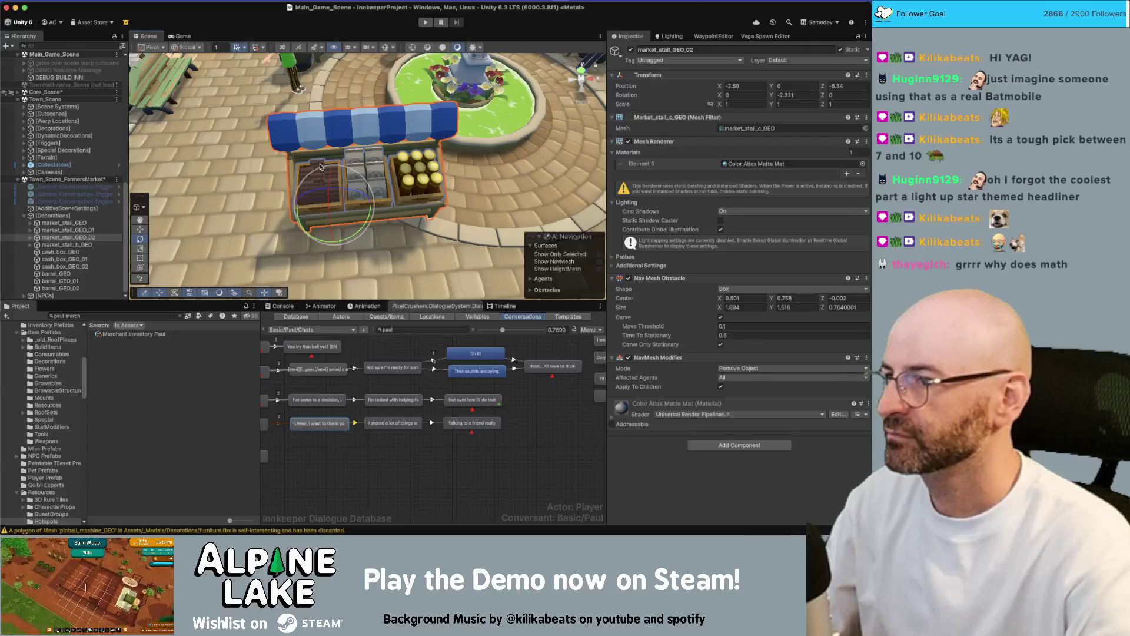
pyautogui.scroll(-10, 320, 166)
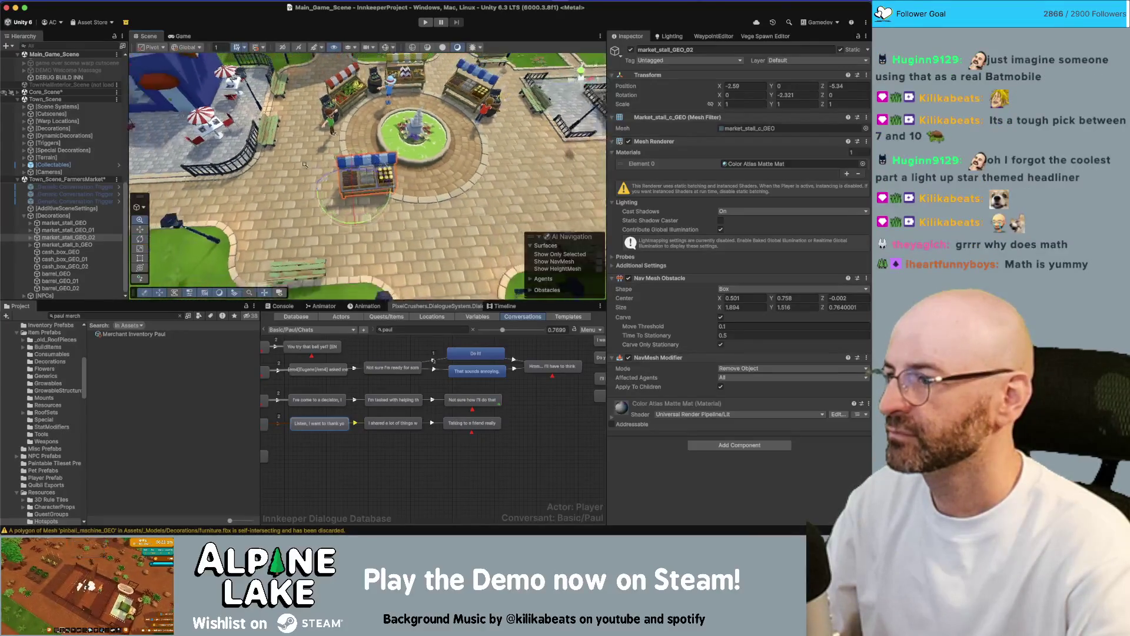
pyautogui.scroll(-3, 305, 164)
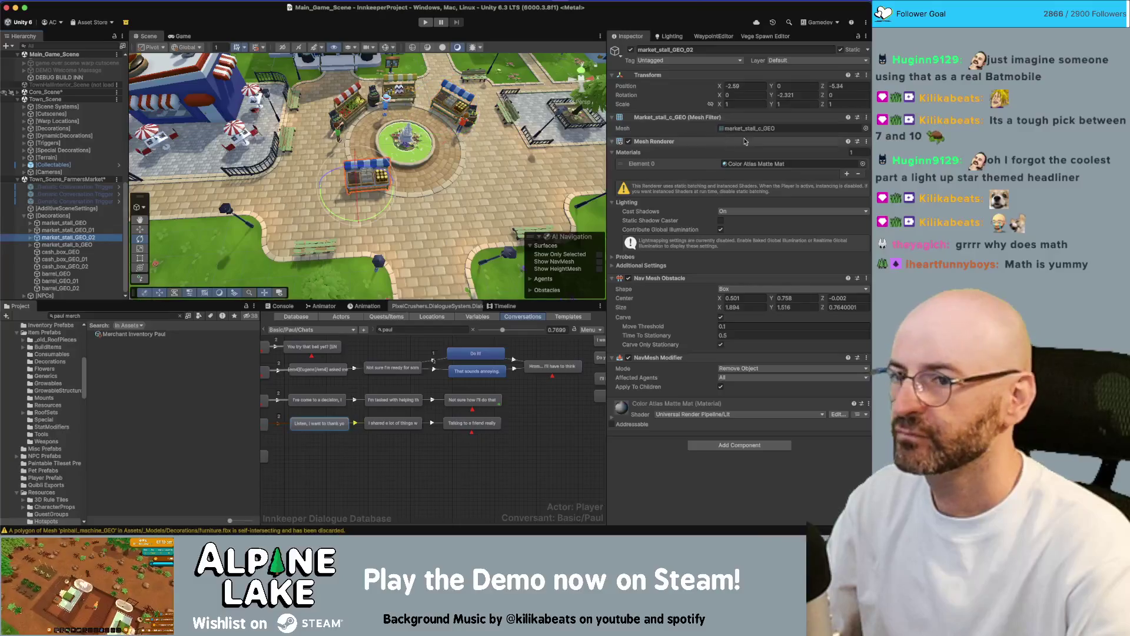
pyautogui.click(866, 128)
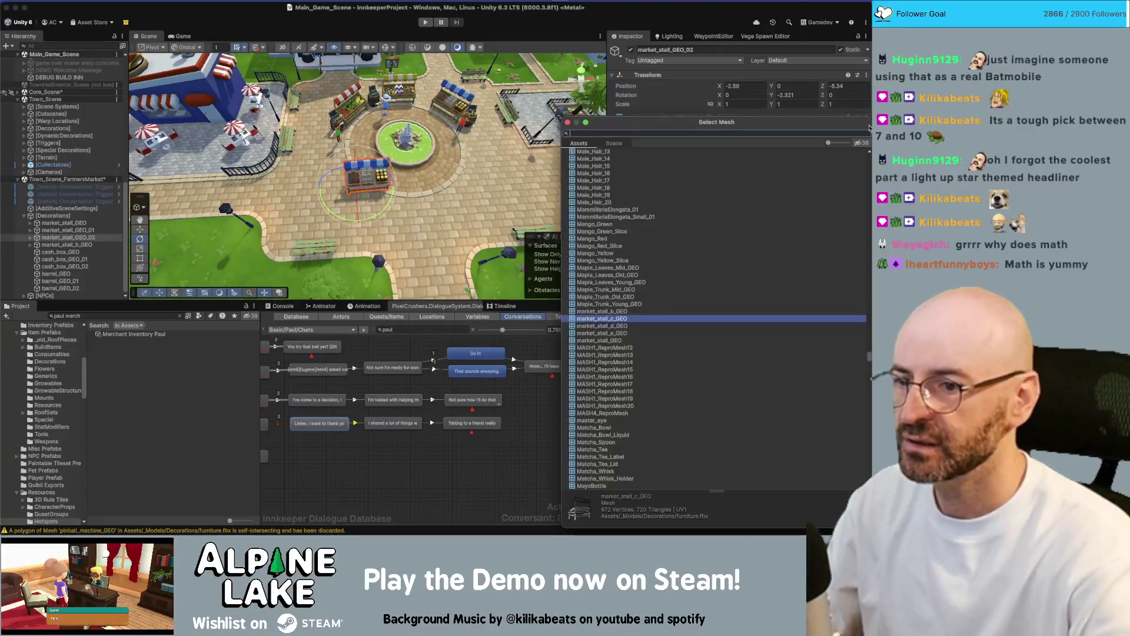
pyautogui.press('Down')
pyautogui.press('Down')
pyautogui.press('Return')
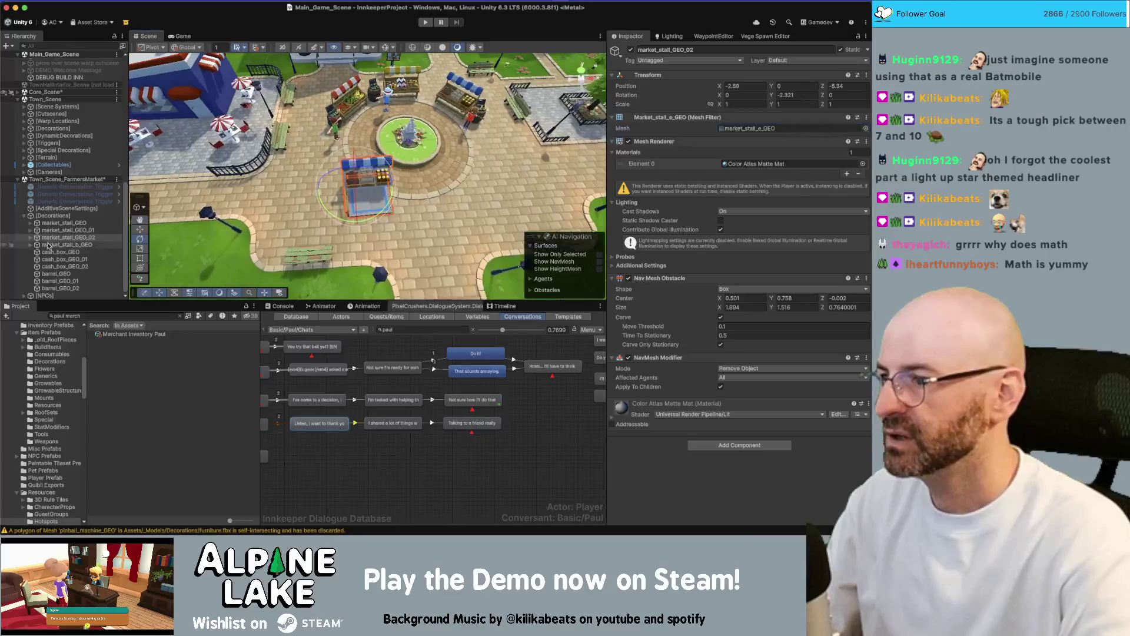
# Delete the stall's three WoodCrate_Small child crates.
pyautogui.click(30, 237)
pyautogui.click(70, 244)
pyautogui.keyDown('shift'); pyautogui.click(74, 260); pyautogui.keyUp('shift')
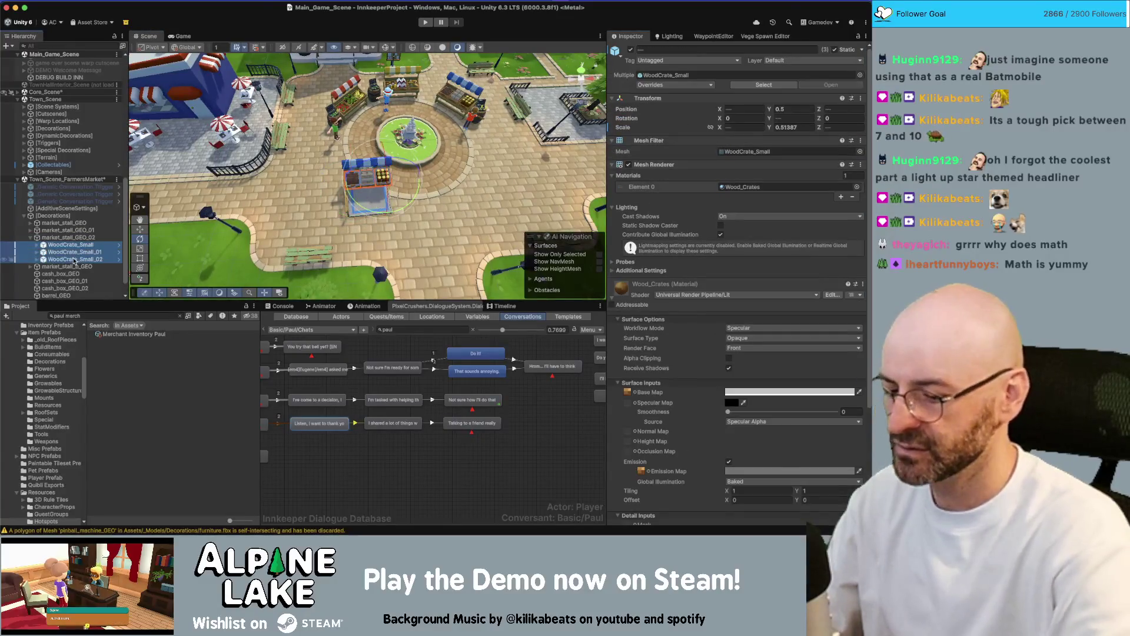
pyautogui.press('Delete')
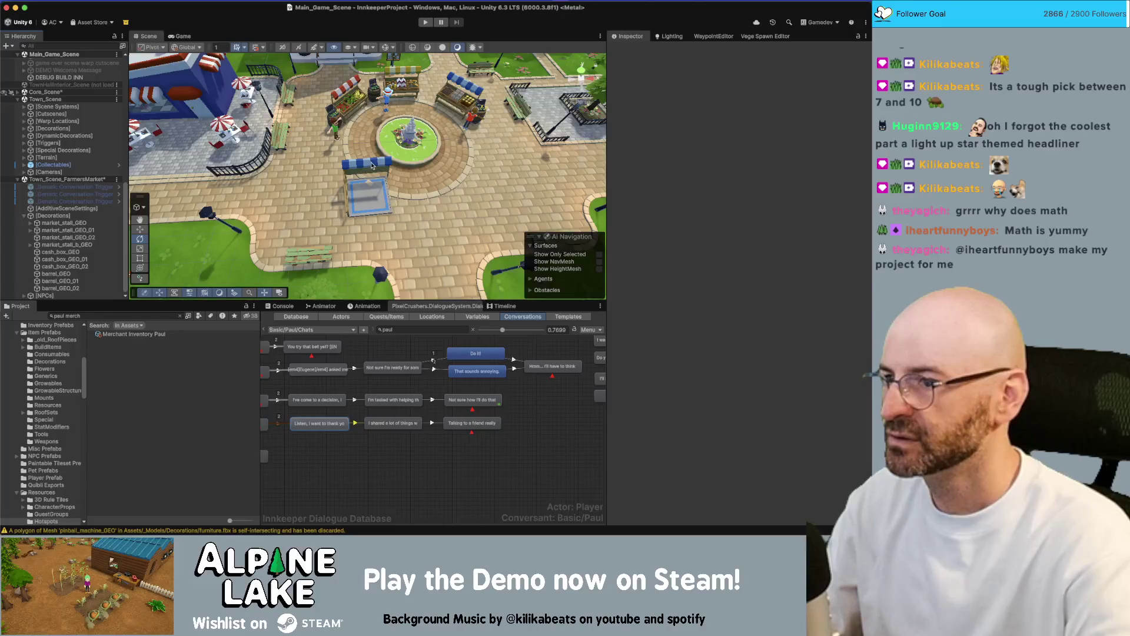
# Drag the stall left and reset its stray Y rotation to 0.
pyautogui.click(372, 166)
pyautogui.press('w')
pyautogui.moveTo(362, 191)
pyautogui.mouseDown()
pyautogui.moveTo(328, 213)
pyautogui.moveTo(372, 199)
pyautogui.mouseUp()
pyautogui.press('e')
pyautogui.press('super+z')
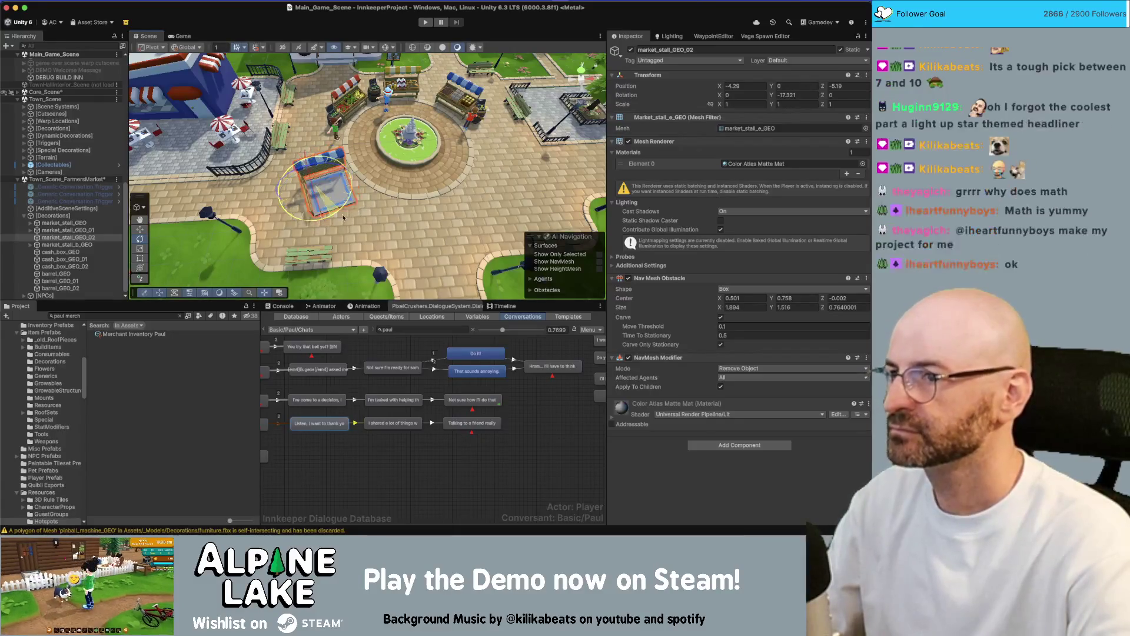
pyautogui.write('0')
pyautogui.press('Return')
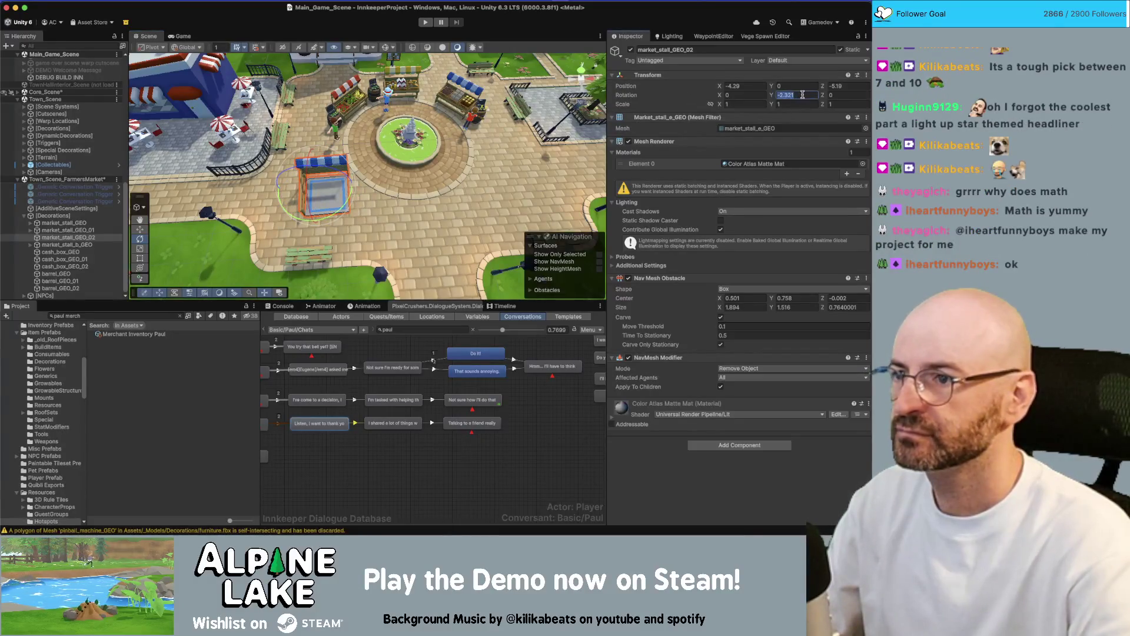
# Place the stall left of the fountain at X -3.73, Z -4.53, rotated -89.144 on Y.
pyautogui.scroll(-2, 338, 193)
pyautogui.press('w')
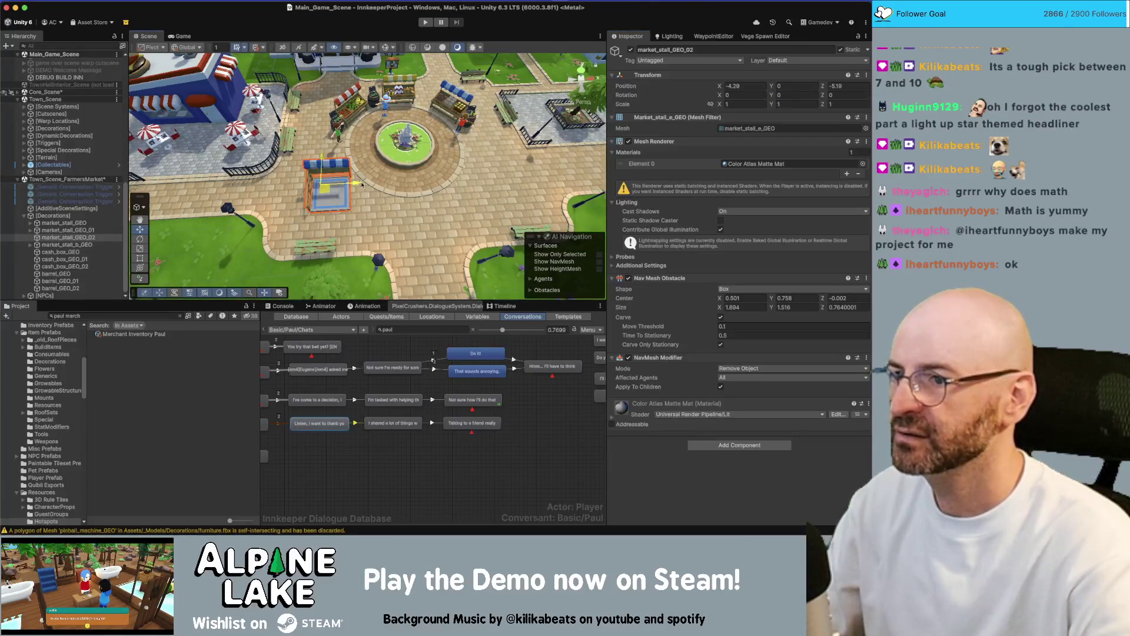
pyautogui.moveTo(339, 193); pyautogui.dragTo(499, 154)
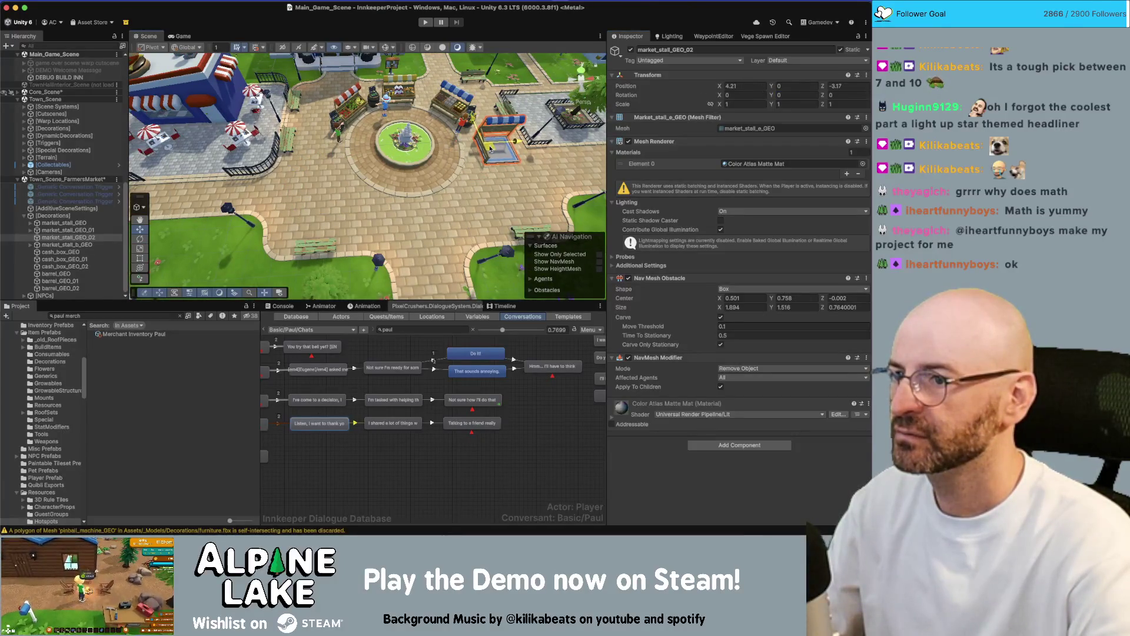
pyautogui.press('f')
pyautogui.moveTo(372, 186); pyautogui.dragTo(400, 187)
pyautogui.scroll(-3, 400, 187)
pyautogui.scroll(-2, 424, 135)
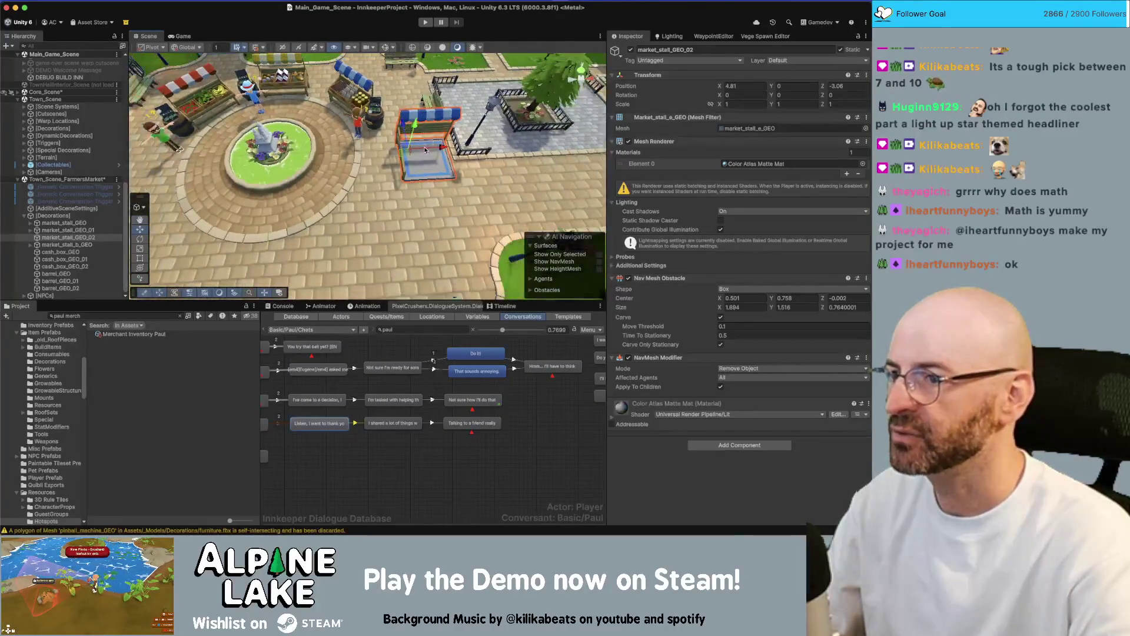
pyautogui.moveTo(408, 154)
pyautogui.mouseDown()
pyautogui.moveTo(333, 184)
pyautogui.moveTo(282, 171)
pyautogui.moveTo(253, 141)
pyautogui.moveTo(386, 161)
pyautogui.moveTo(377, 188)
pyautogui.moveTo(280, 194)
pyautogui.moveTo(406, 146)
pyautogui.moveTo(395, 173)
pyautogui.mouseUp()
pyautogui.scroll(3, 333, 184)
pyautogui.scroll(-3, 254, 141)
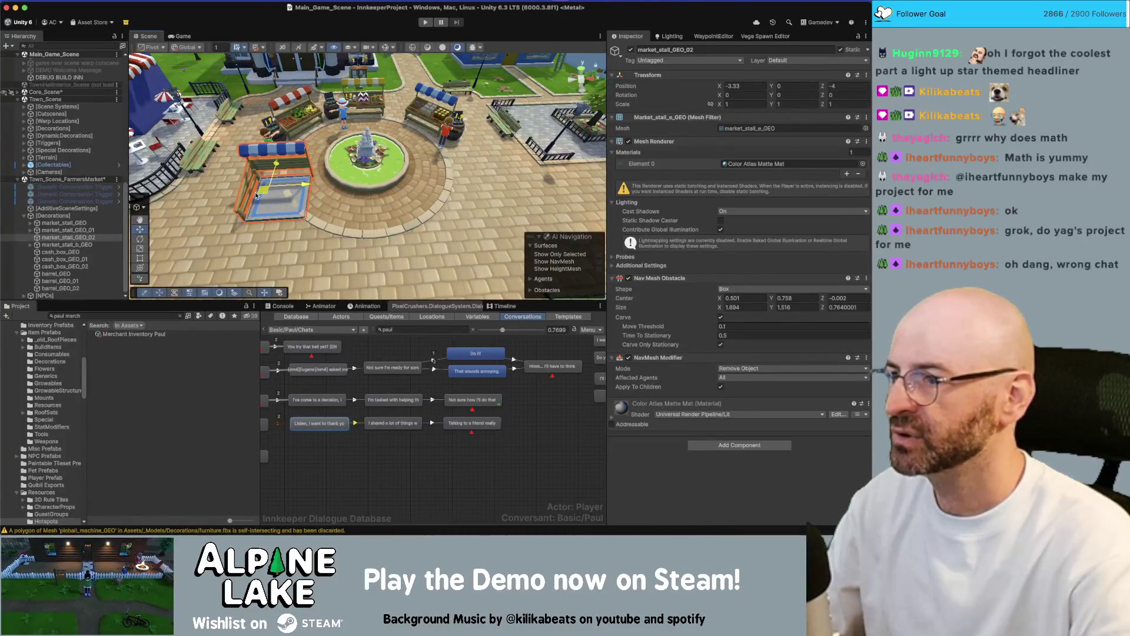
pyautogui.press('e')
pyautogui.press('w')
pyautogui.moveTo(272, 192)
pyautogui.mouseDown()
pyautogui.moveTo(261, 182)
pyautogui.moveTo(248, 232)
pyautogui.mouseUp()
# Mirror the stall with Scale X -1 and nudge it slightly left.
pyautogui.doubleClick(745, 104)
pyautogui.write('-')
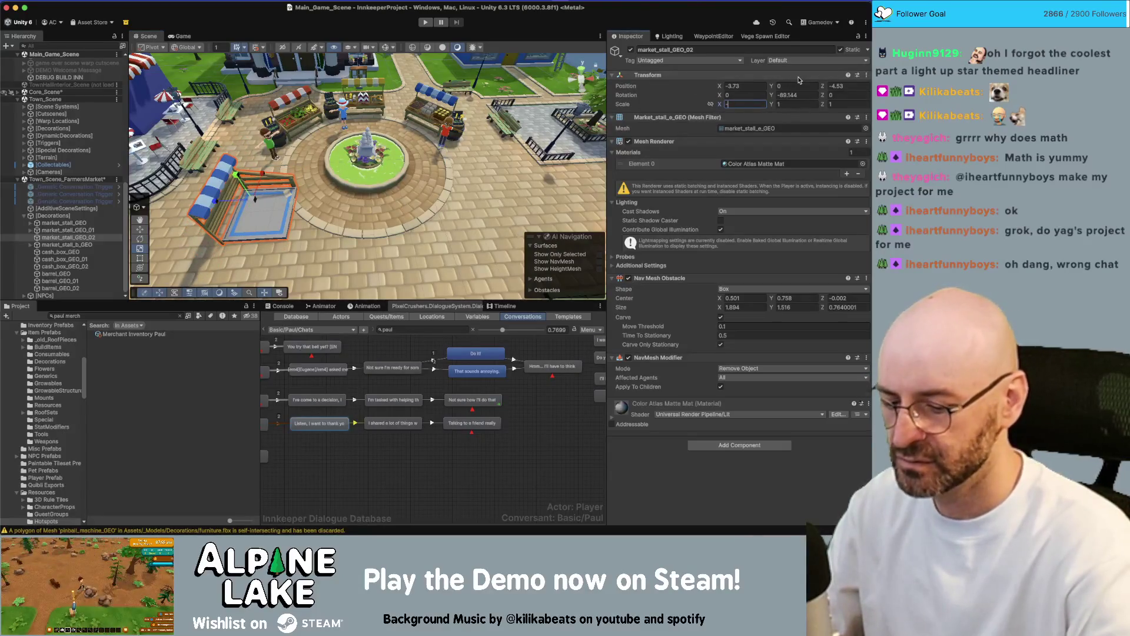
pyautogui.write('1')
pyautogui.press('Return')
pyautogui.press('w')
pyautogui.moveTo(330, 177)
pyautogui.mouseDown()
pyautogui.moveTo(291, 125)
pyautogui.moveTo(339, 111)
pyautogui.mouseUp()
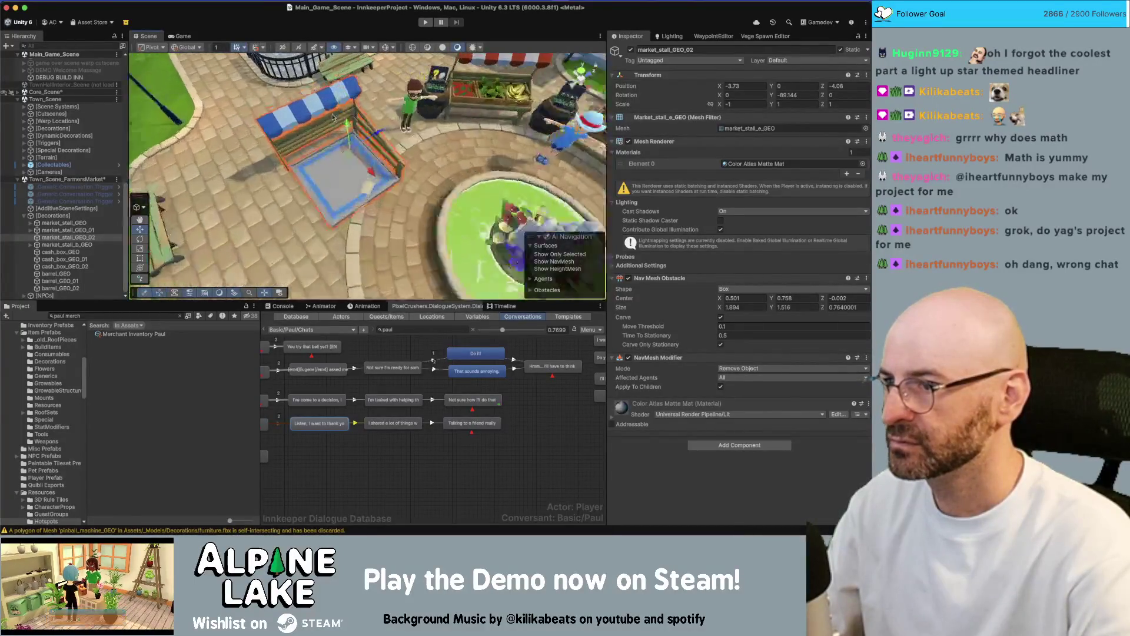
pyautogui.scroll(5, 377, 130)
pyautogui.scroll(-5, 377, 135)
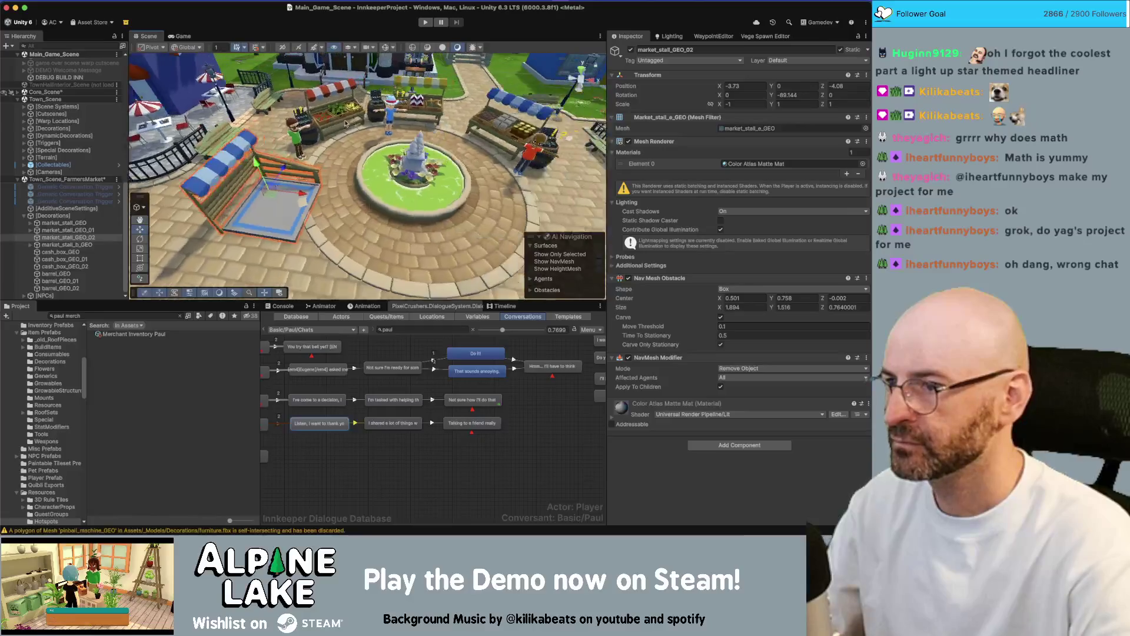
pyautogui.moveTo(299, 180); pyautogui.dragTo(293, 179)
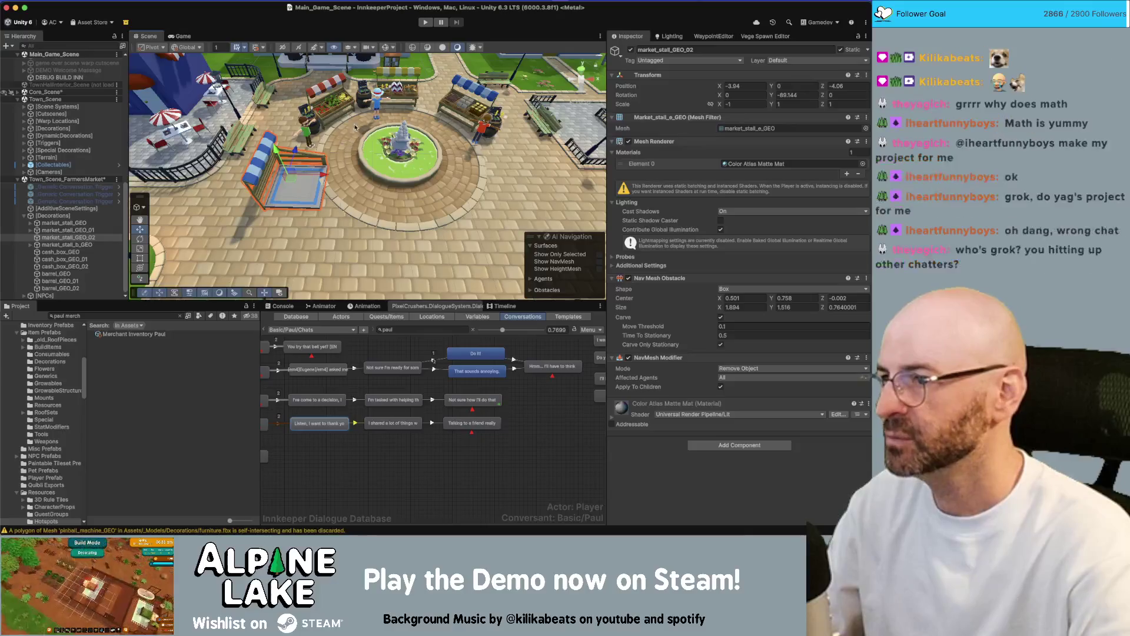
# Scale the stall up uniformly to about 1.1149.
pyautogui.scroll(1, 369, 112)
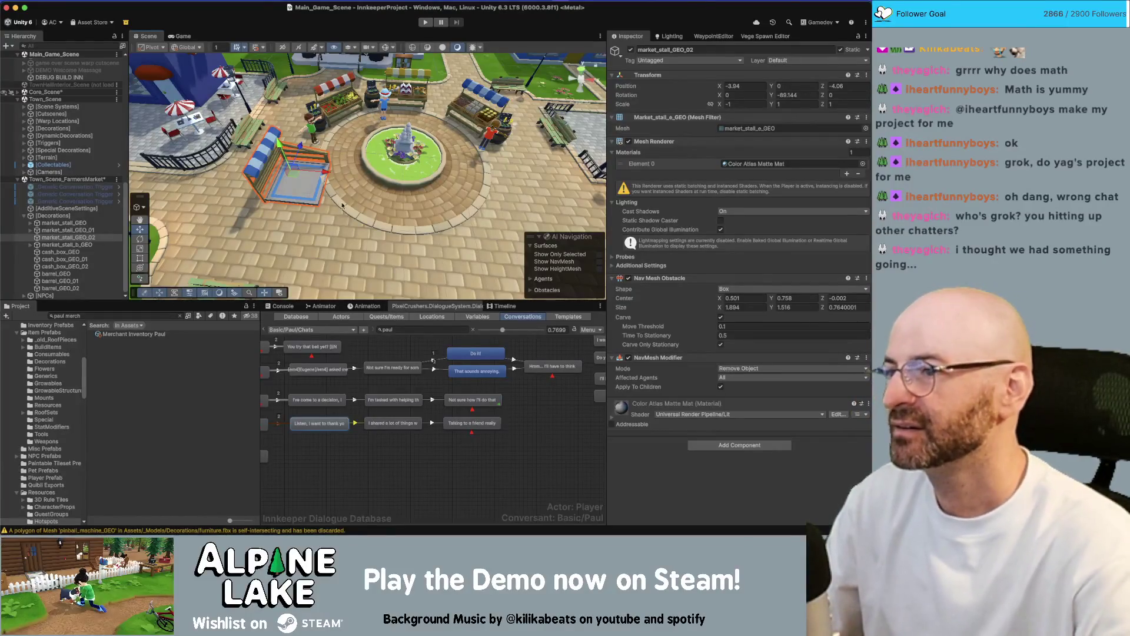
pyautogui.scroll(2, 330, 169)
pyautogui.scroll(-2, 330, 169)
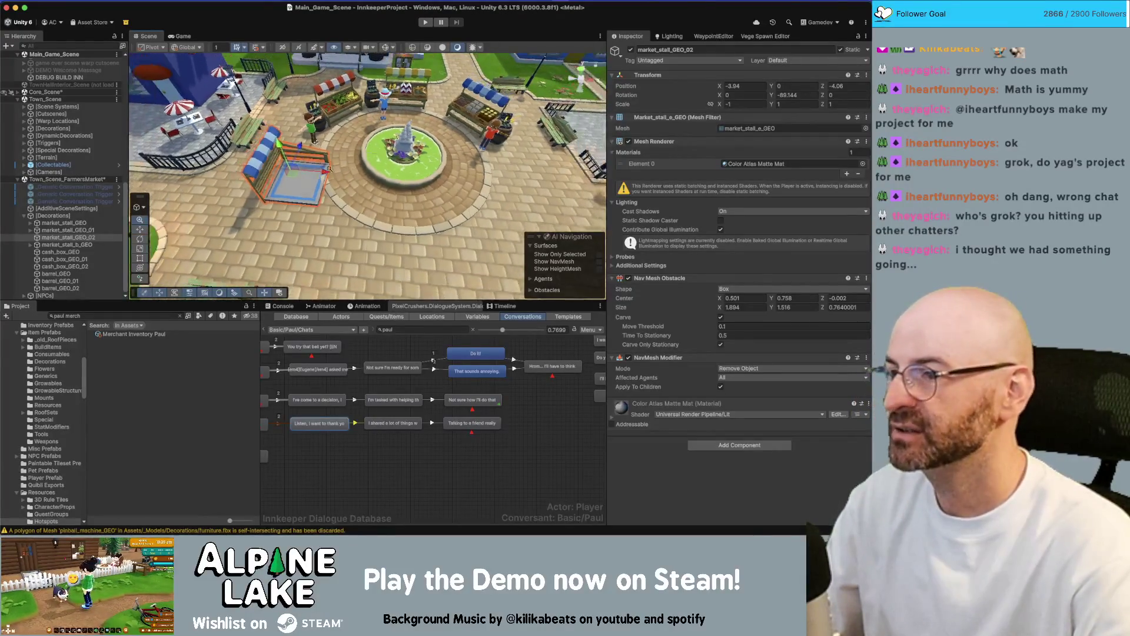
pyautogui.scroll(3, 329, 169)
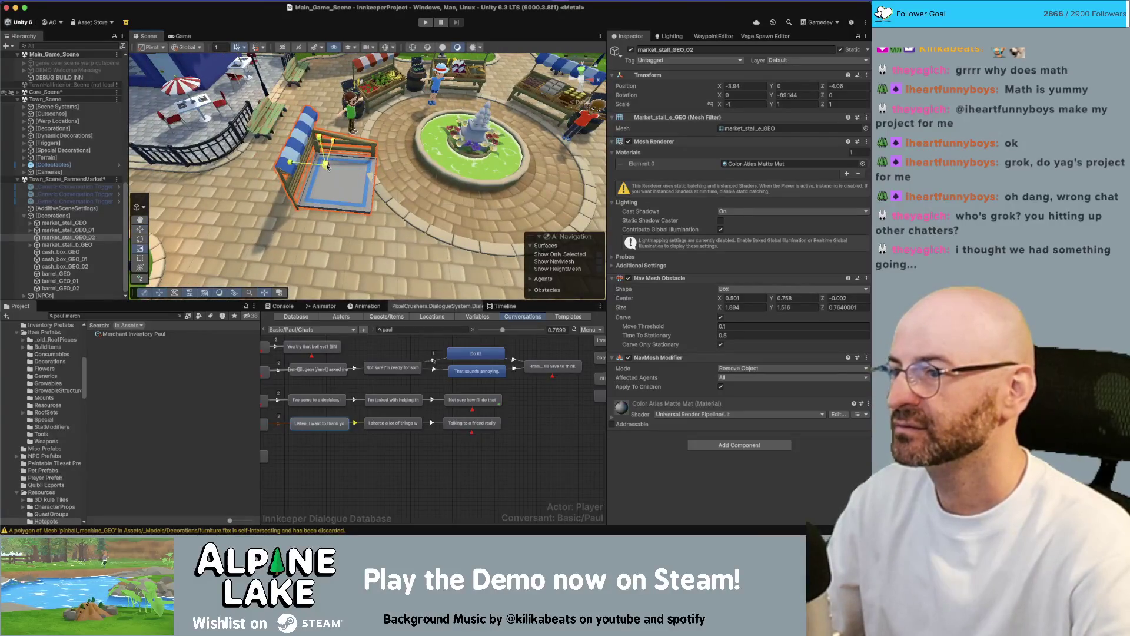
pyautogui.moveTo(327, 167)
pyautogui.mouseDown()
pyautogui.moveTo(388, 157)
pyautogui.moveTo(340, 169)
pyautogui.moveTo(337, 182)
pyautogui.moveTo(626, 92)
pyautogui.mouseUp()
pyautogui.scroll(-5, 381, 178)
# Set the Unity stall's Scale to -1, 1, 1 in the Inspector.
pyautogui.write('-1')
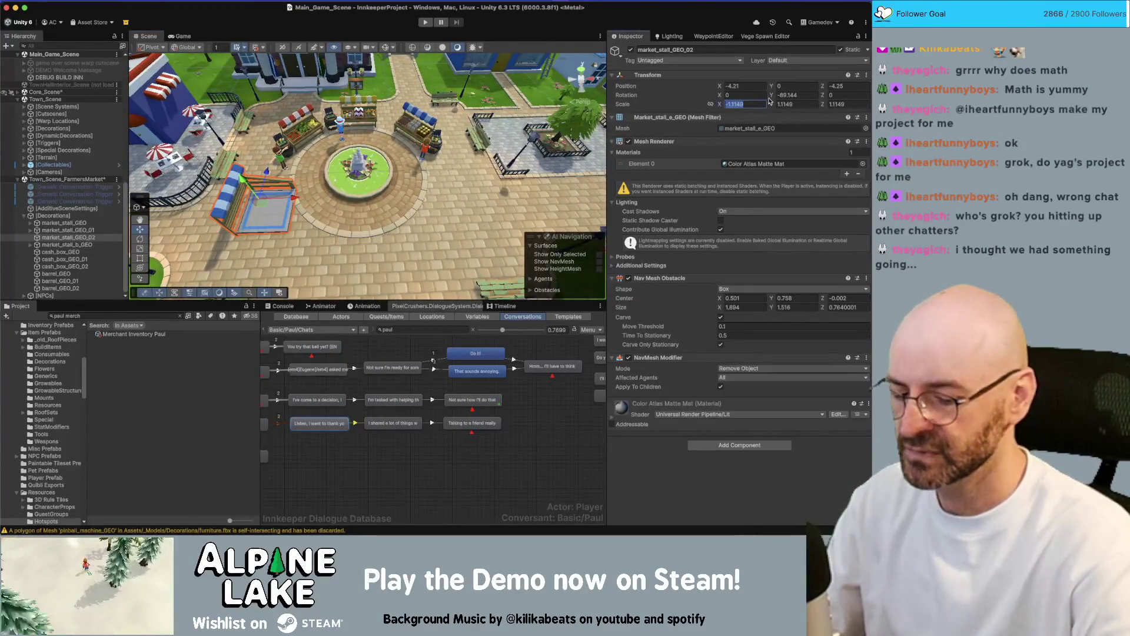
pyautogui.press('Tab')
pyautogui.write('1')
pyautogui.press('Tab')
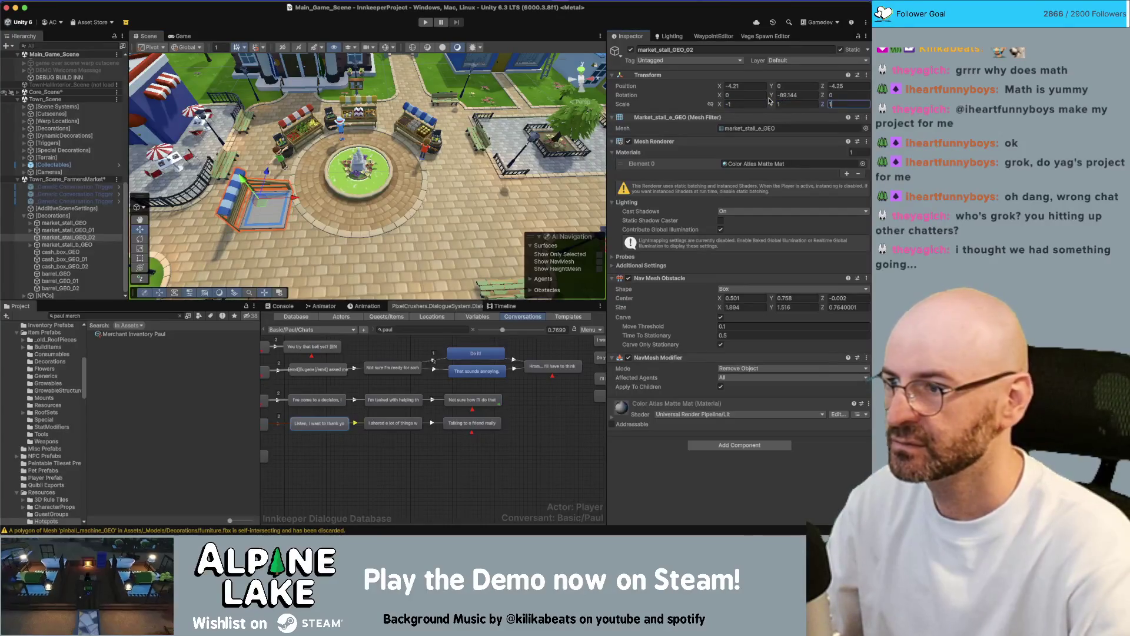
pyautogui.write('1')
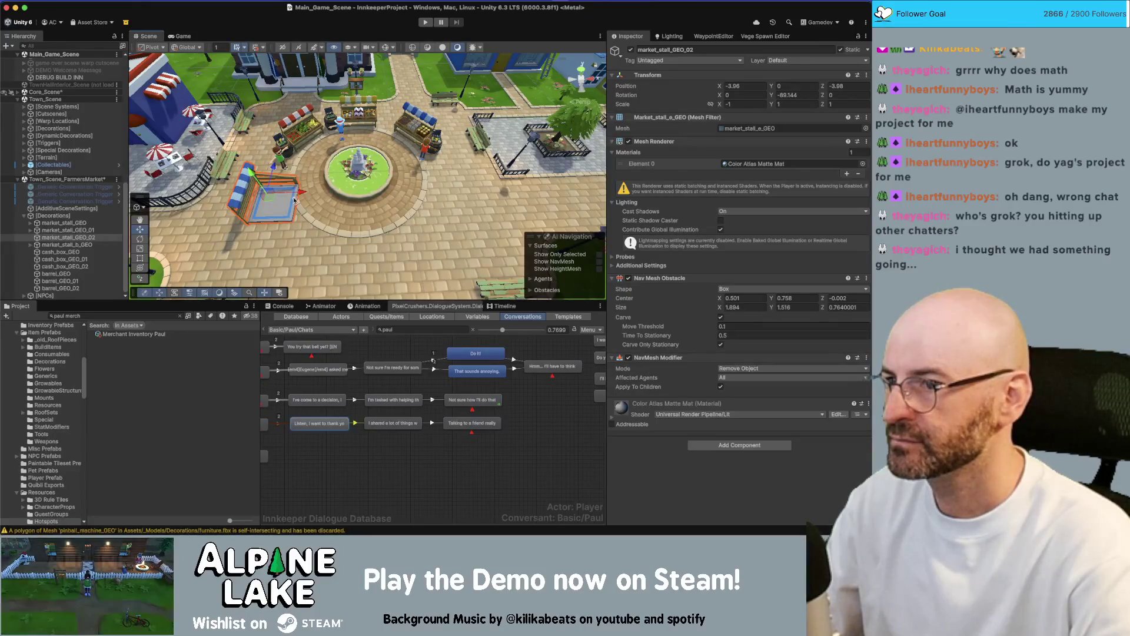
# Frame and inspect the stall from ground level, then return to Maya and dismiss the export warnings.
pyautogui.scroll(-5, 255, 178)
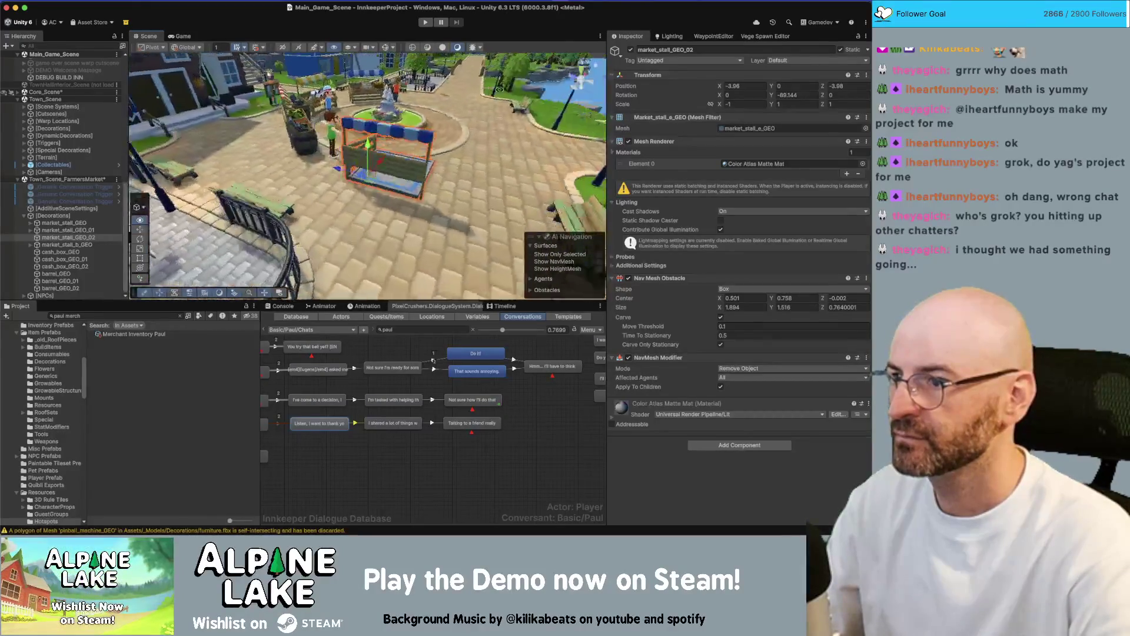
pyautogui.moveTo(377, 145)
pyautogui.mouseDown()
pyautogui.moveTo(313, 143)
pyautogui.moveTo(348, 145)
pyautogui.mouseUp()
pyautogui.scroll(-5, 312, 143)
pyautogui.scroll(5, 358, 146)
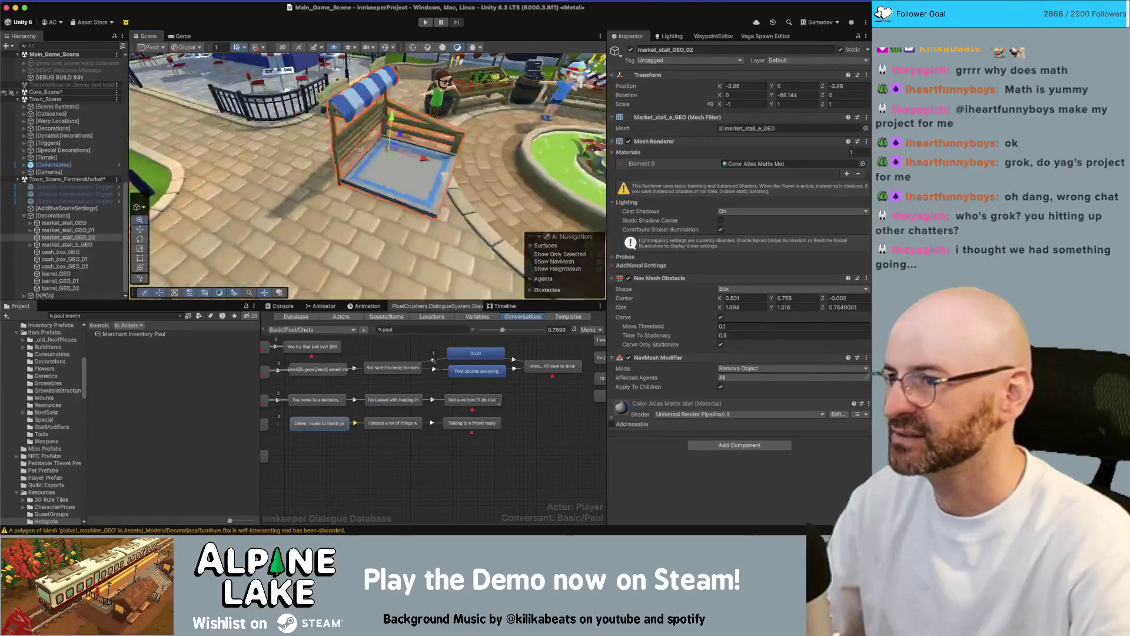
pyautogui.scroll(-5, 358, 146)
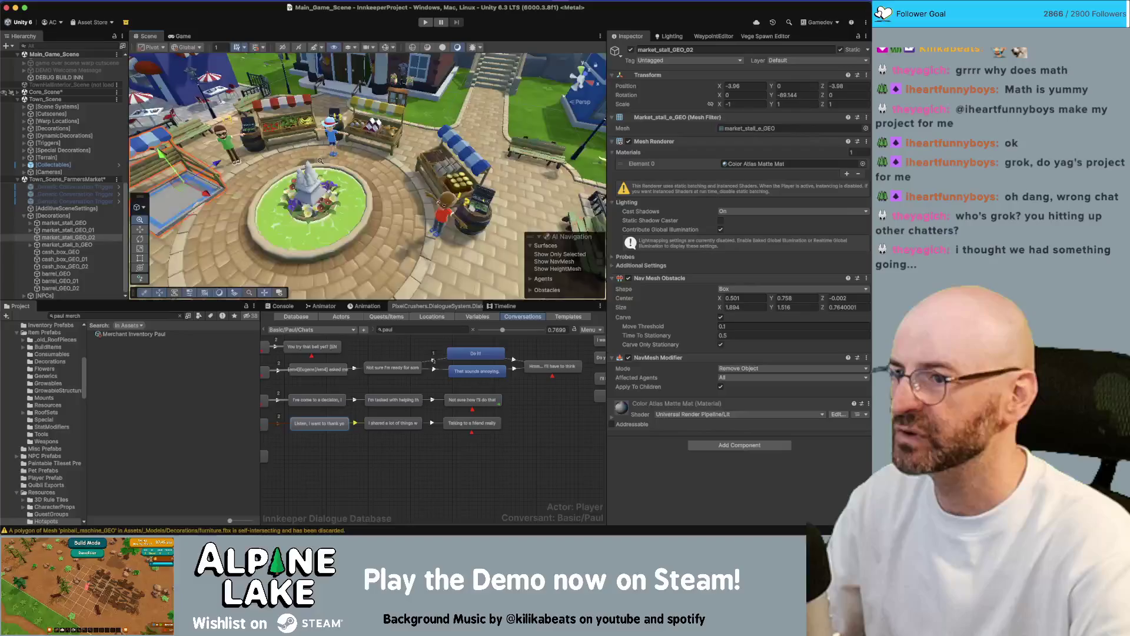
pyautogui.scroll(5, 320, 160)
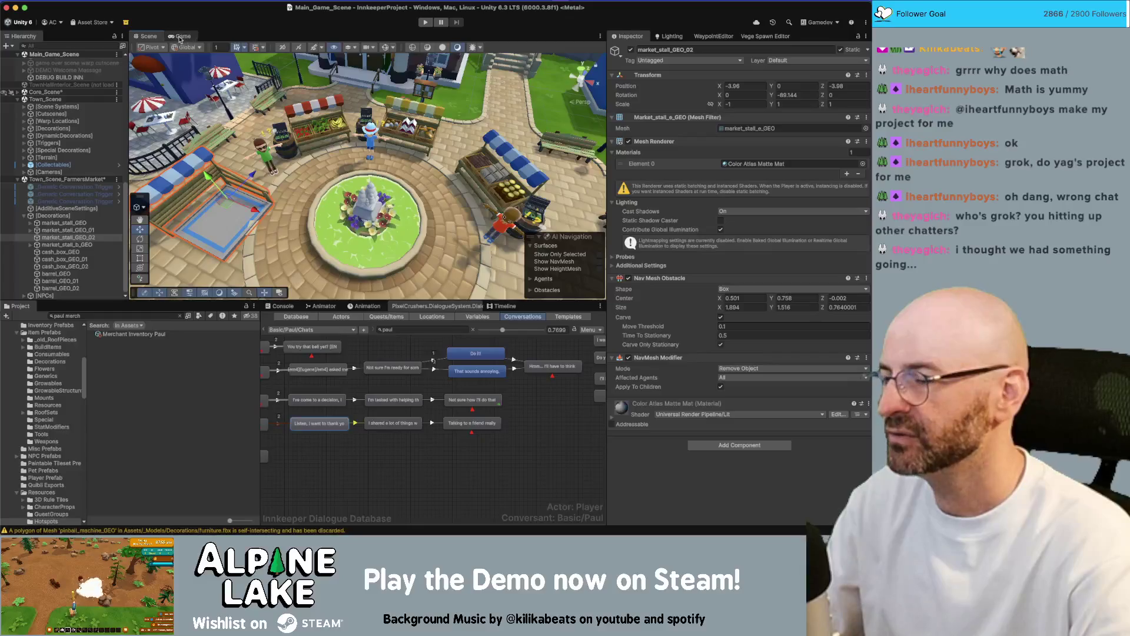
pyautogui.press('f')
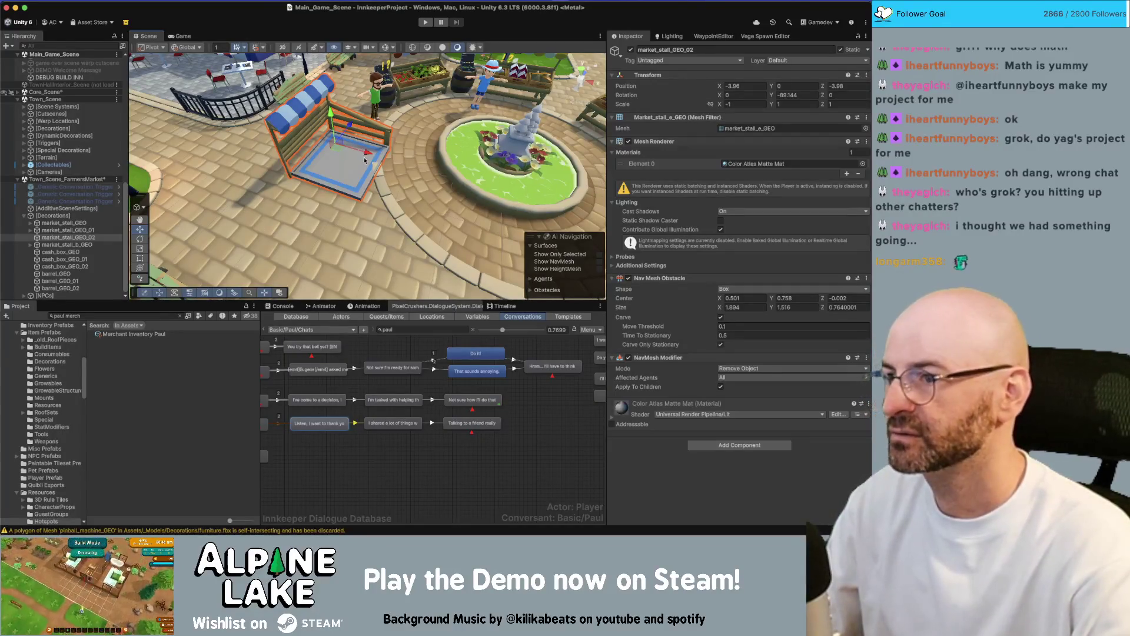
pyautogui.scroll(3, 365, 157)
pyautogui.moveTo(371, 160)
pyautogui.mouseDown()
pyautogui.moveTo(269, 87)
pyautogui.moveTo(484, 157)
pyautogui.moveTo(433, 172)
pyautogui.mouseUp()
pyautogui.press('super+Tab')
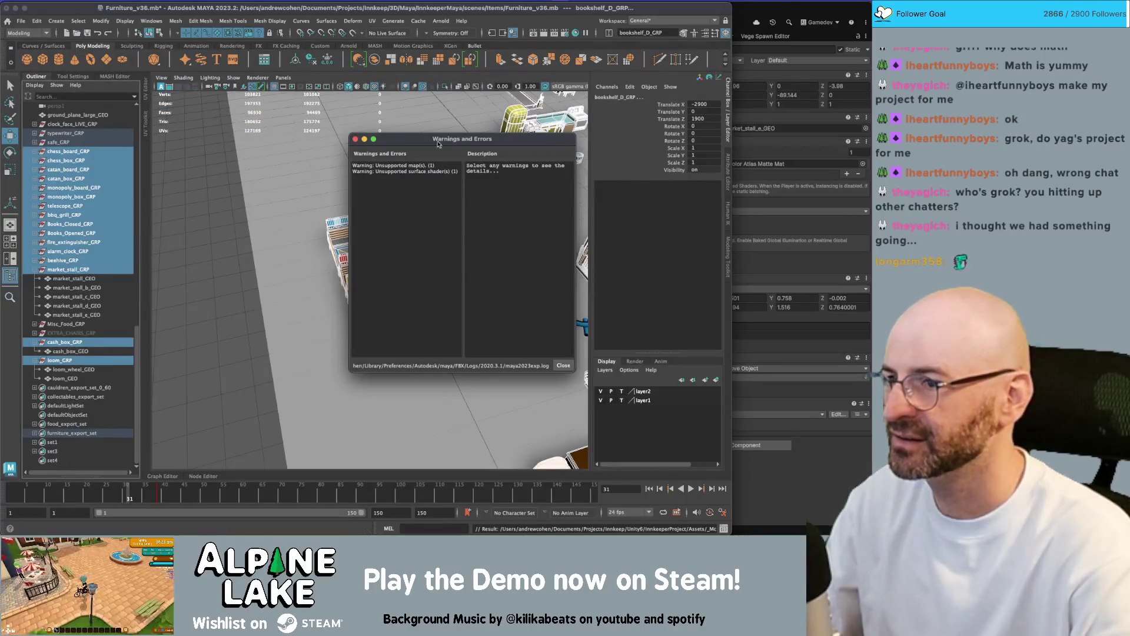
pyautogui.click(356, 140)
# Select and frame market_stall_e_GEO, then select its floor faces by growing from the centre face.
pyautogui.moveTo(414, 339); pyautogui.dragTo(360, 237)
pyautogui.press('q')
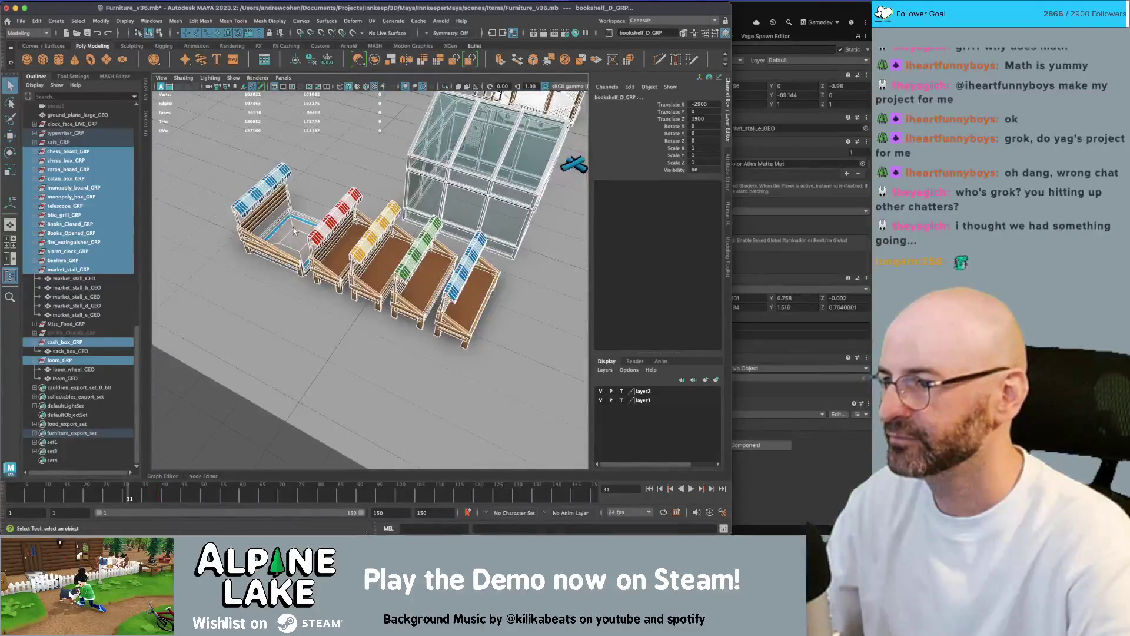
pyautogui.click(293, 228)
pyautogui.press('f')
pyautogui.rightClick(391, 318)
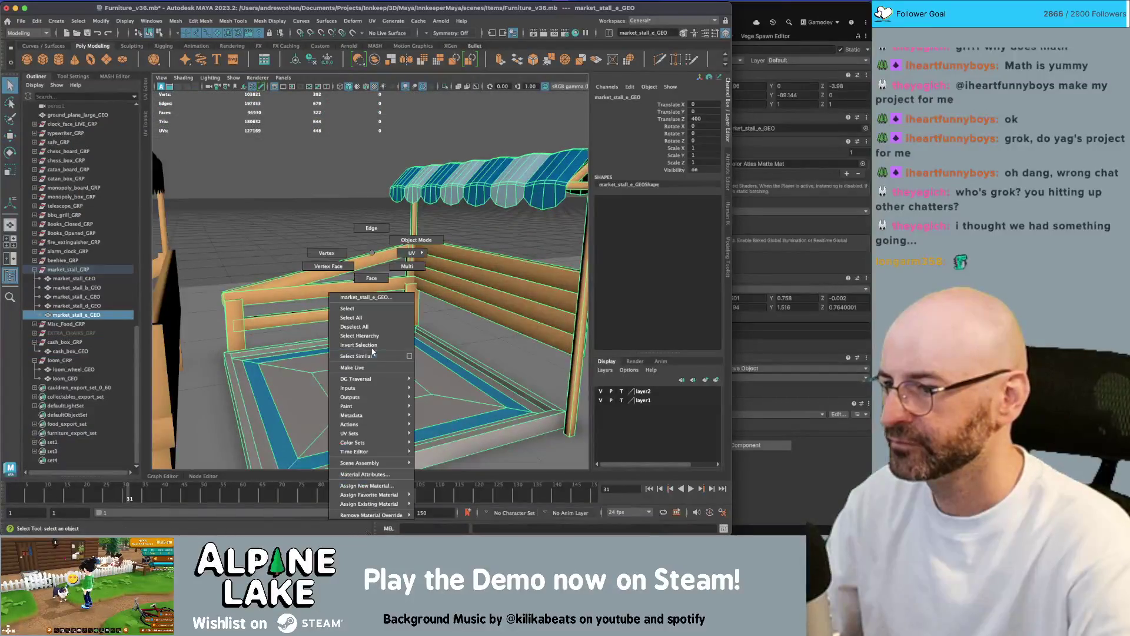
pyautogui.click(374, 353)
pyautogui.click(362, 388)
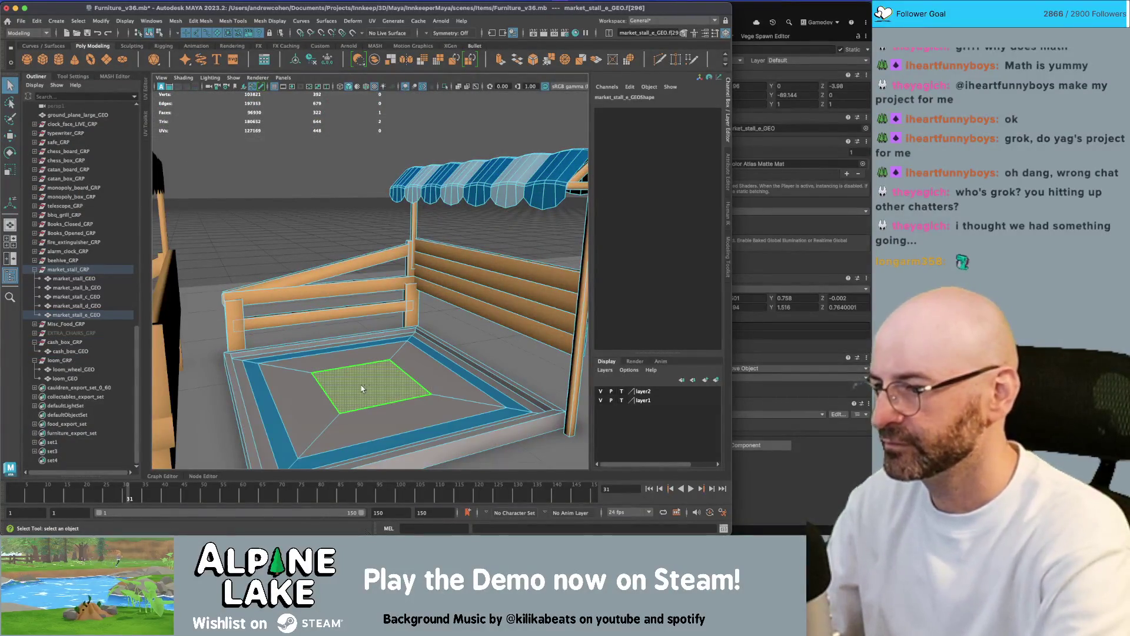
pyautogui.hotkey('shift', '.')
pyautogui.hotkey('shift', '.')
pyautogui.press('w')
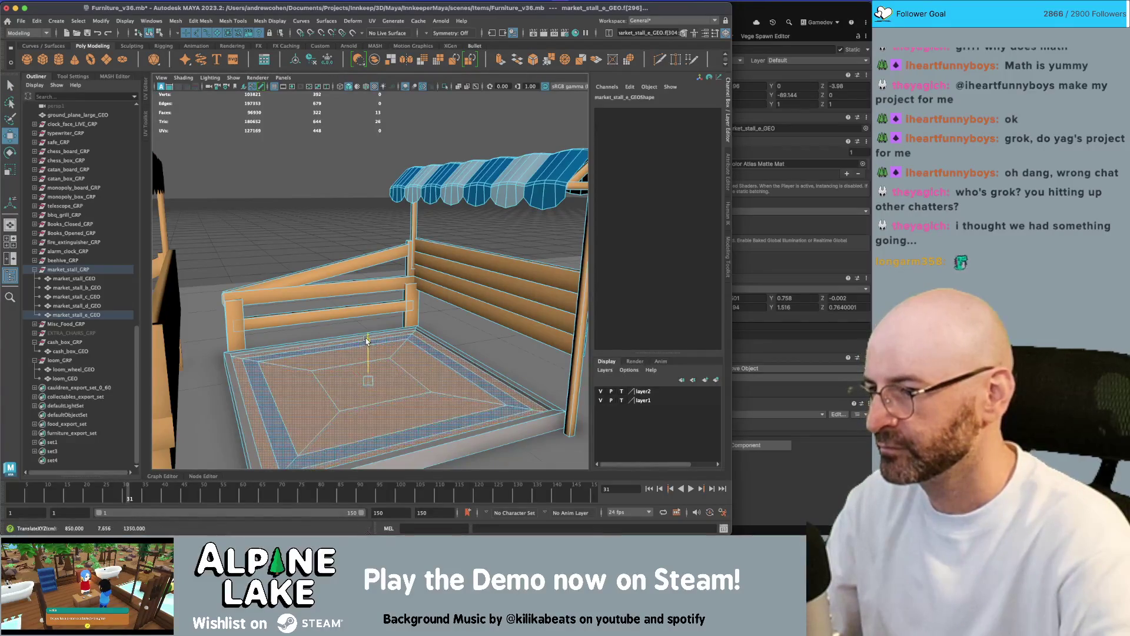
pyautogui.scroll(3, 386, 328)
pyautogui.moveTo(388, 325); pyautogui.dragTo(277, 312)
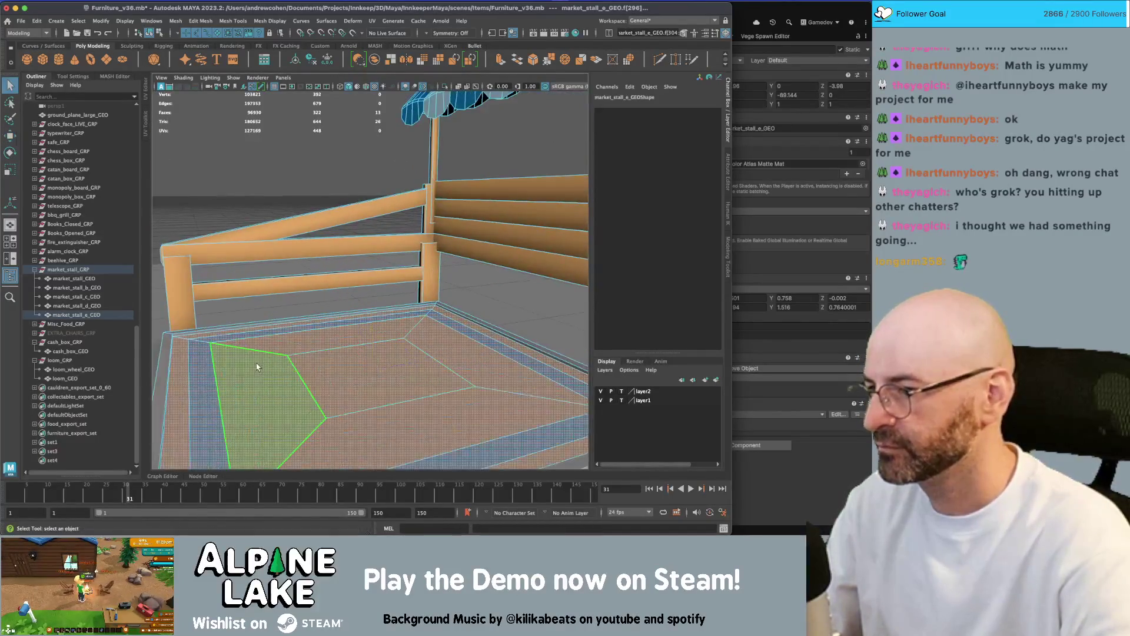
# Soften the edge along the floor's left border and return to object mode.
pyautogui.rightClick(260, 285)
pyautogui.click(261, 239)
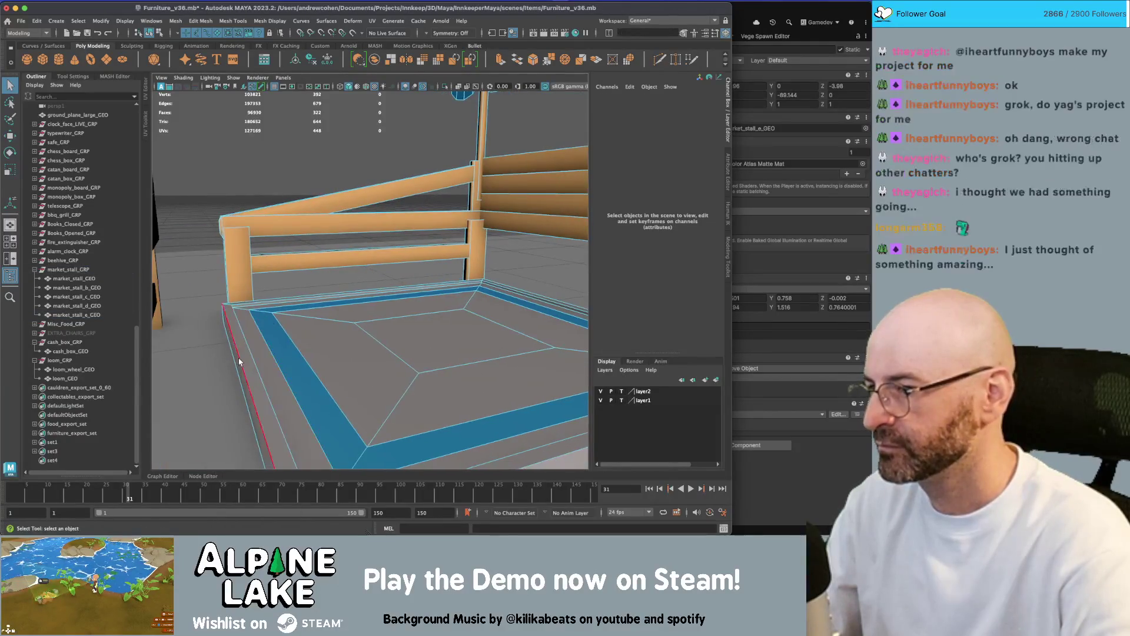
pyautogui.click(268, 323)
pyautogui.click(233, 20)
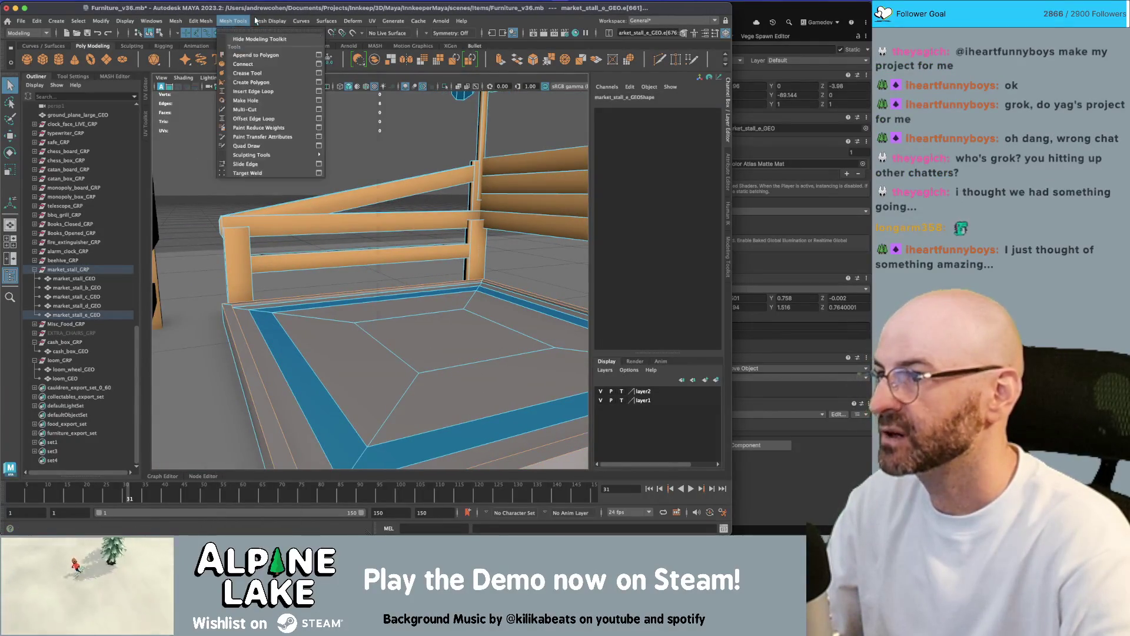
pyautogui.click(294, 104)
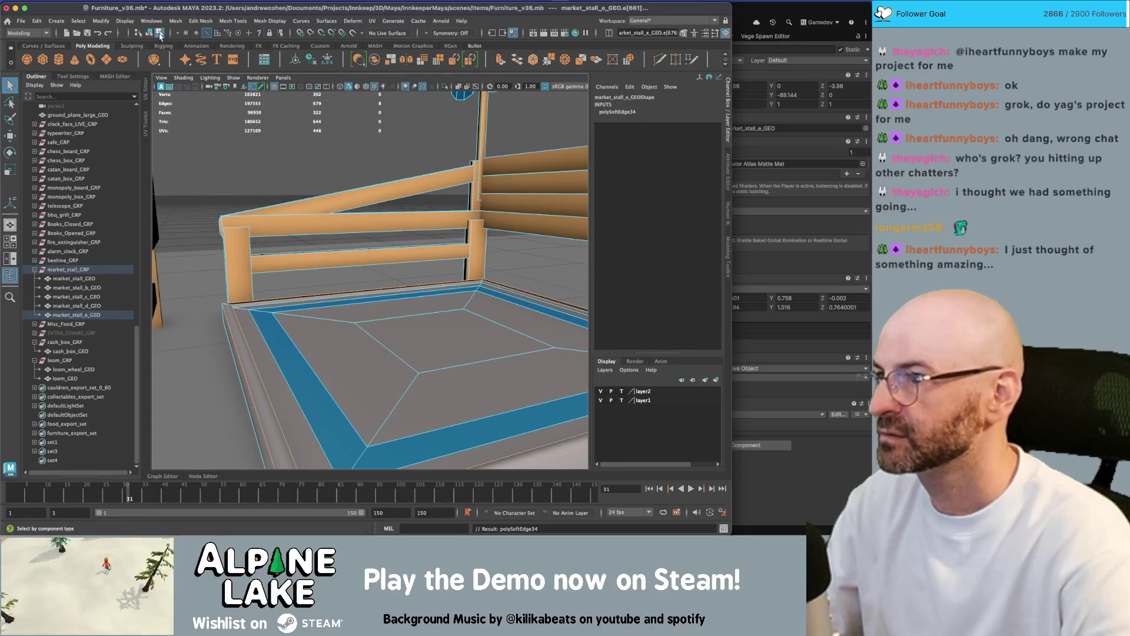
pyautogui.press('F8')
pyautogui.moveTo(366, 309)
pyautogui.mouseDown()
pyautogui.moveTo(453, 342)
pyautogui.moveTo(371, 271)
pyautogui.moveTo(366, 240)
pyautogui.mouseUp()
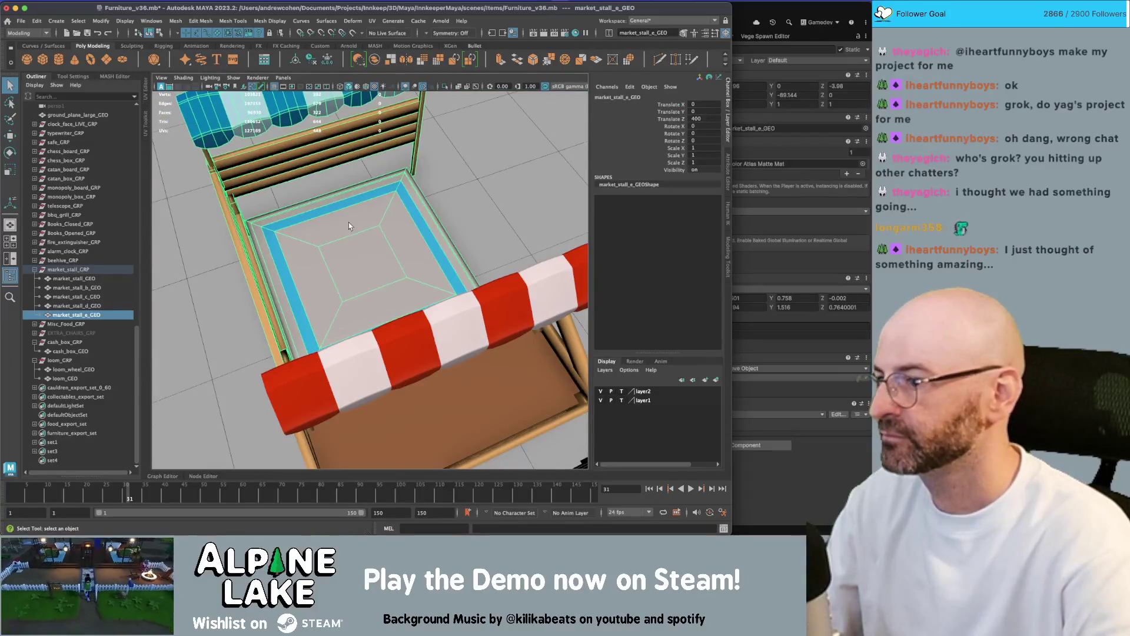
# Export furniture_export_set's members over furniture.fbx, dismiss the warnings, and switch back to Unity.
pyautogui.click(69, 434)
pyautogui.doubleClick(69, 434)
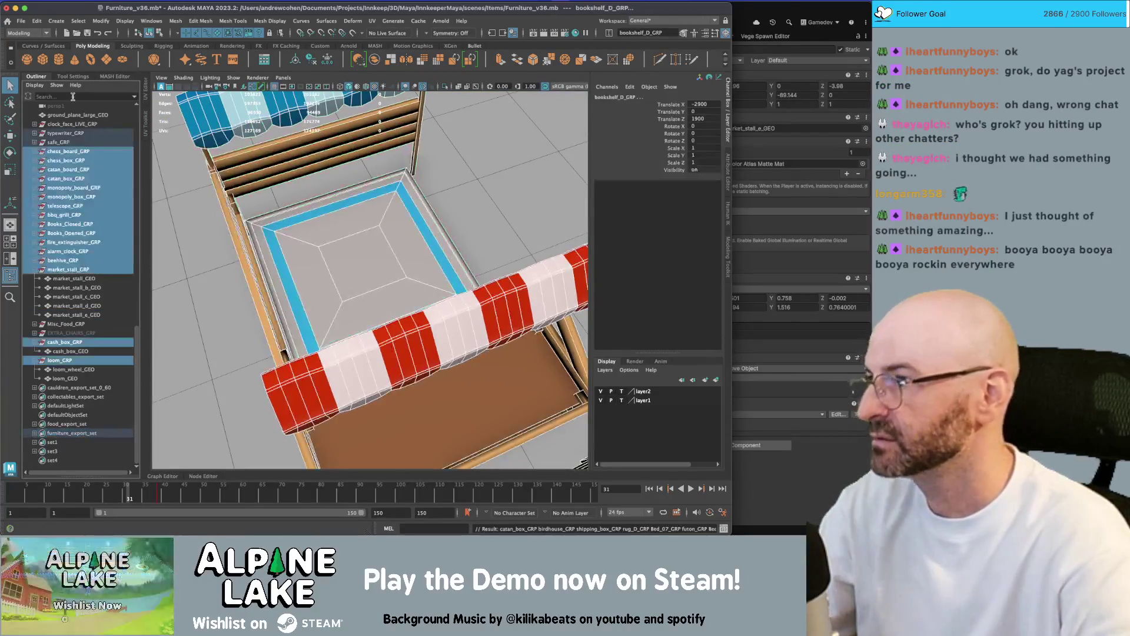
pyautogui.click(21, 21)
pyautogui.moveTo(89, 152)
pyautogui.click(165, 162)
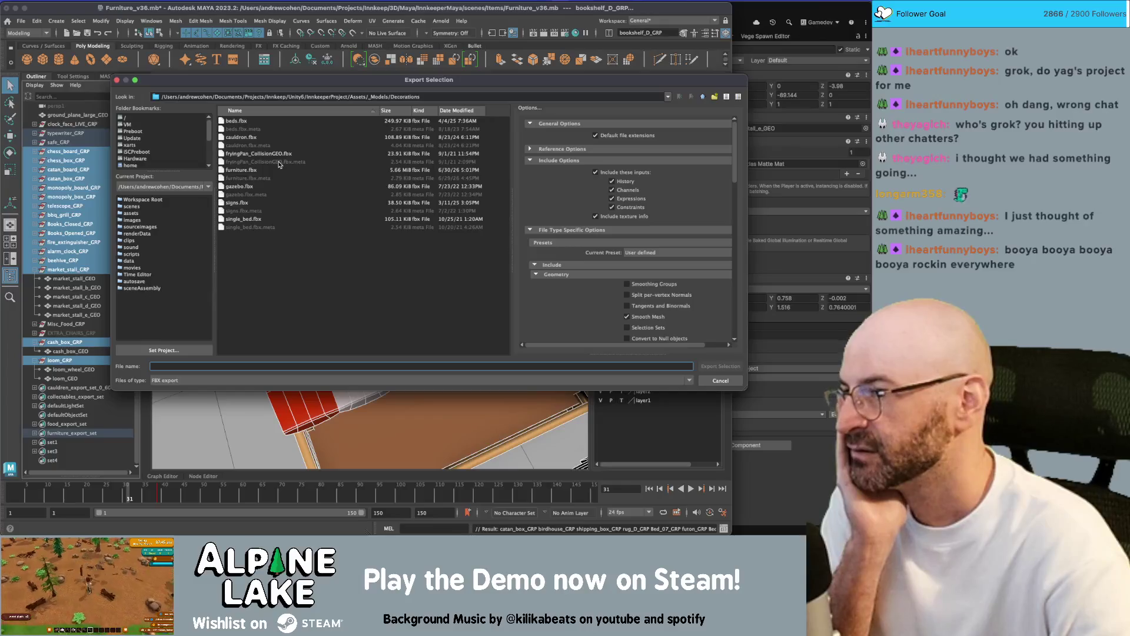
pyautogui.click(252, 171)
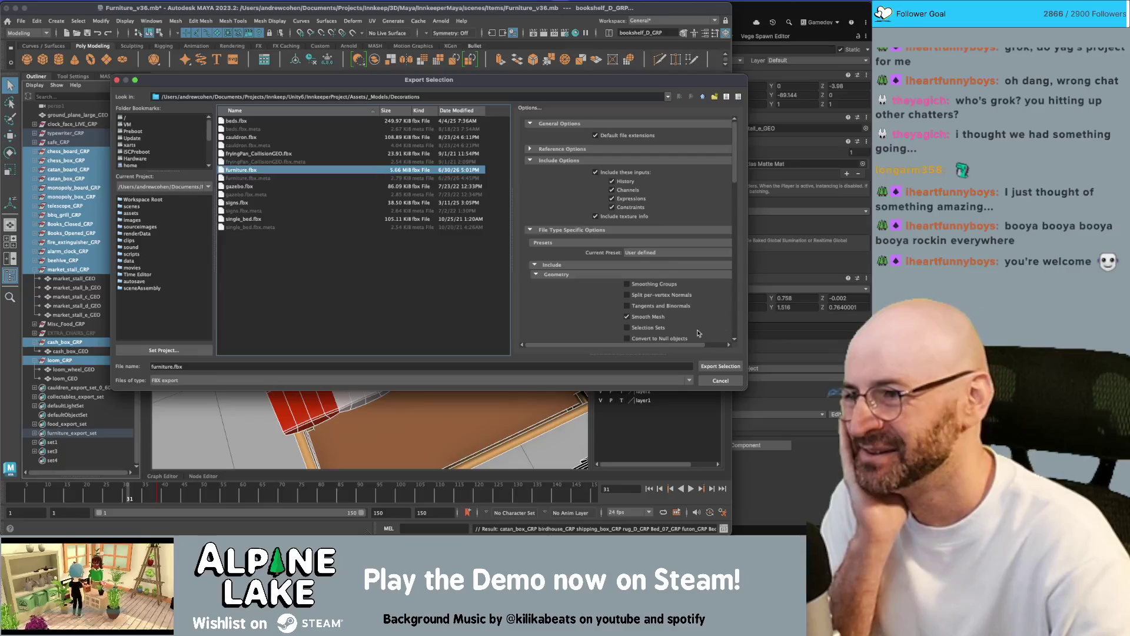
pyautogui.click(721, 366)
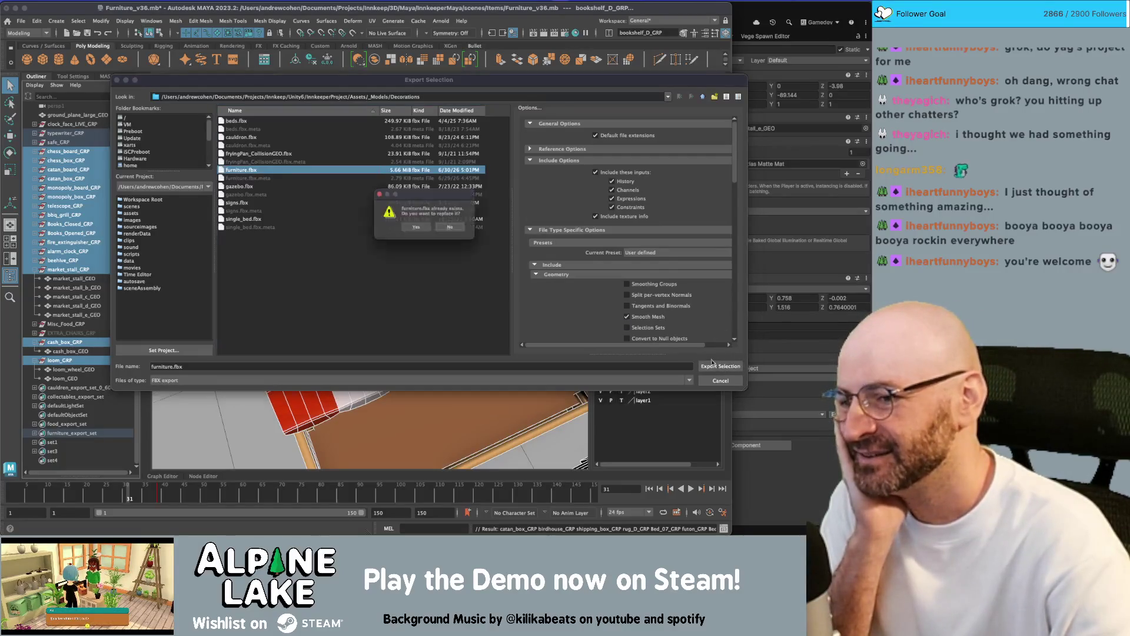
pyautogui.click(415, 230)
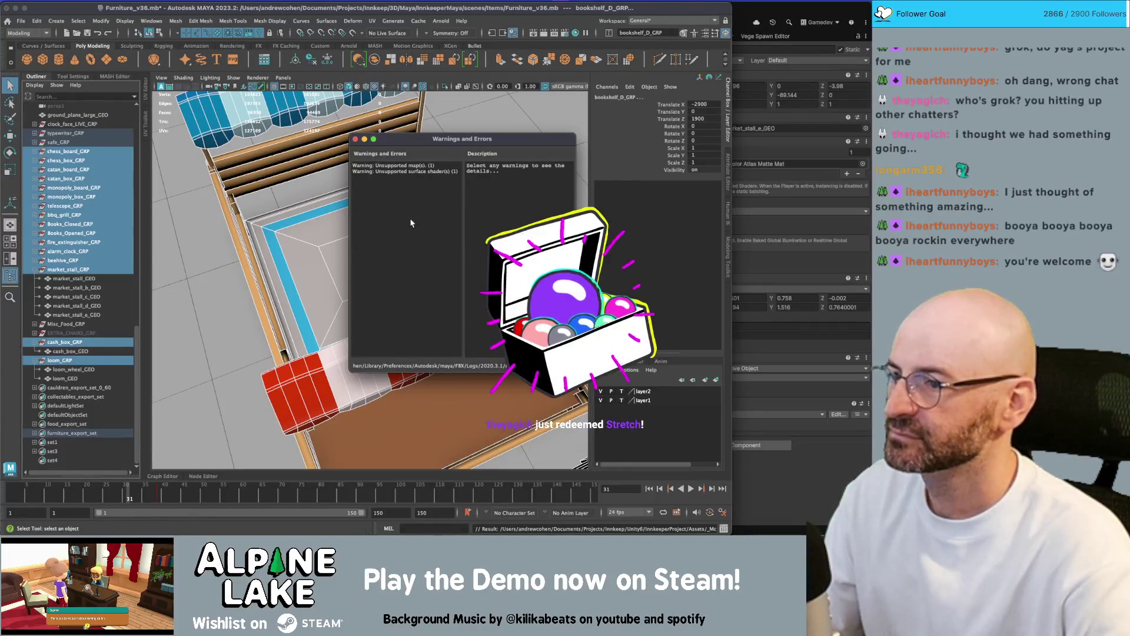
pyautogui.click(355, 139)
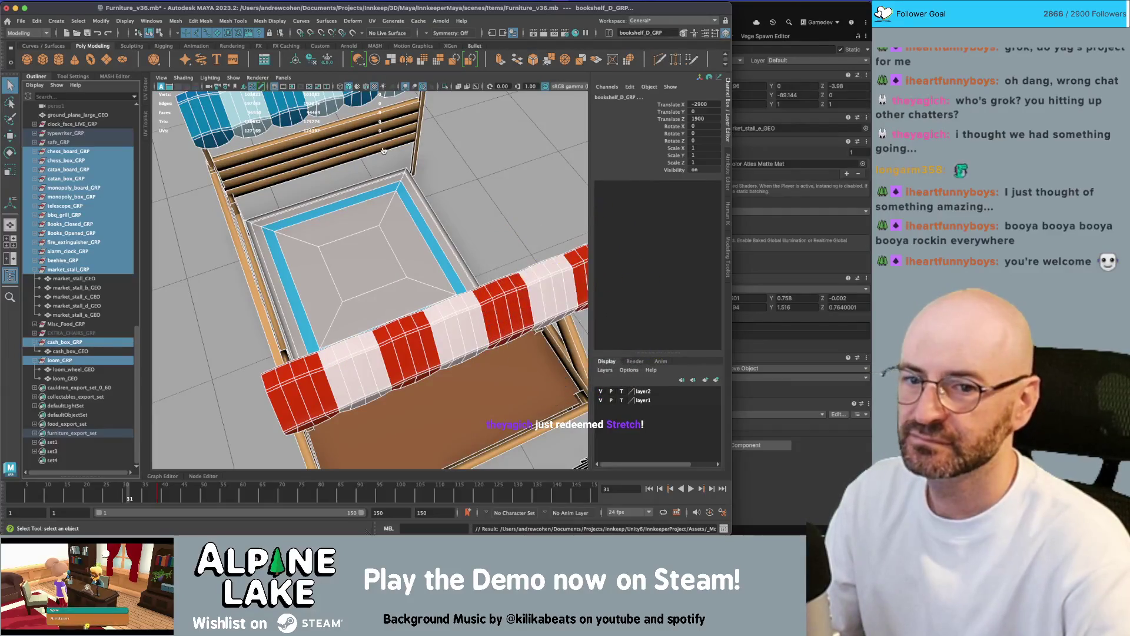
pyautogui.press('super+Tab')
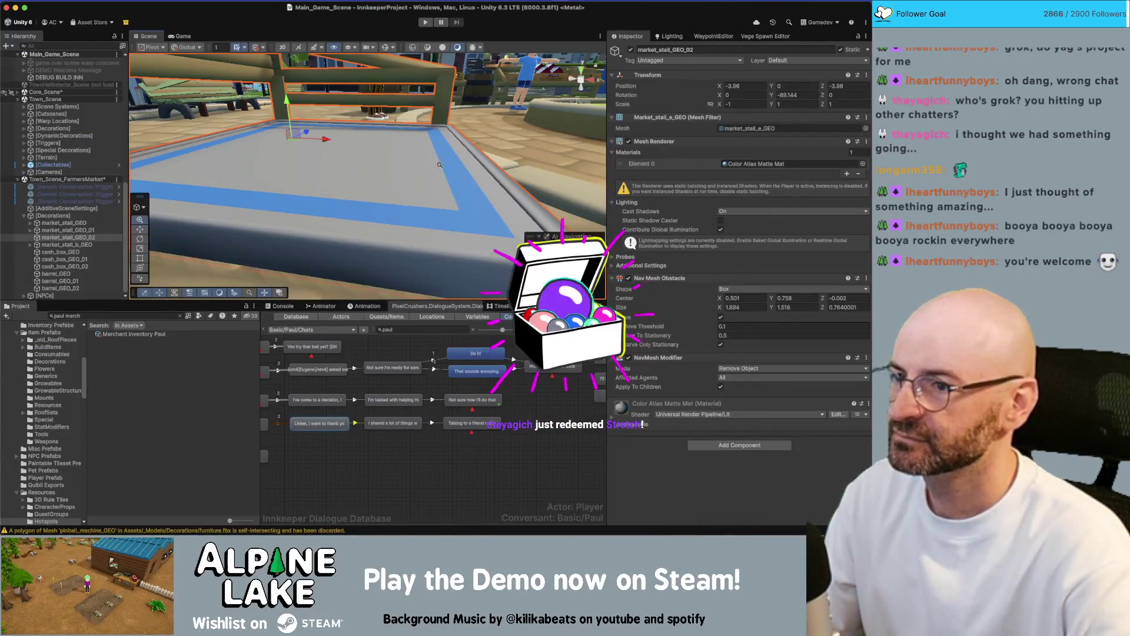
pyautogui.press('f')
pyautogui.scroll(2, 380, 177)
pyautogui.moveTo(379, 177); pyautogui.dragTo(409, 194)
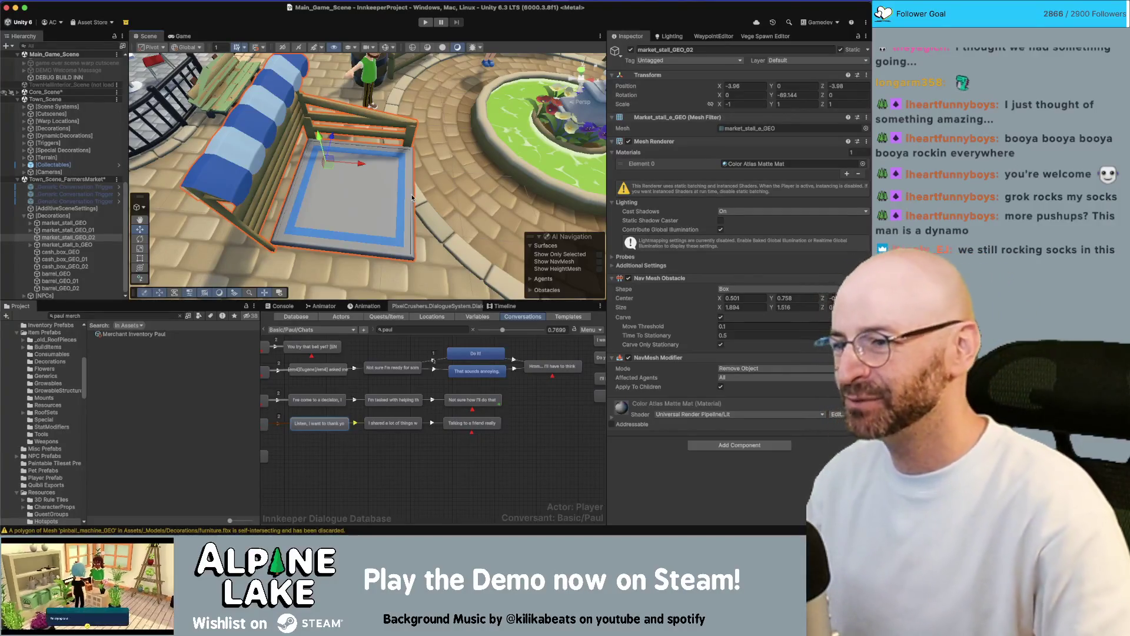
pyautogui.moveTo(415, 173); pyautogui.dragTo(382, 160)
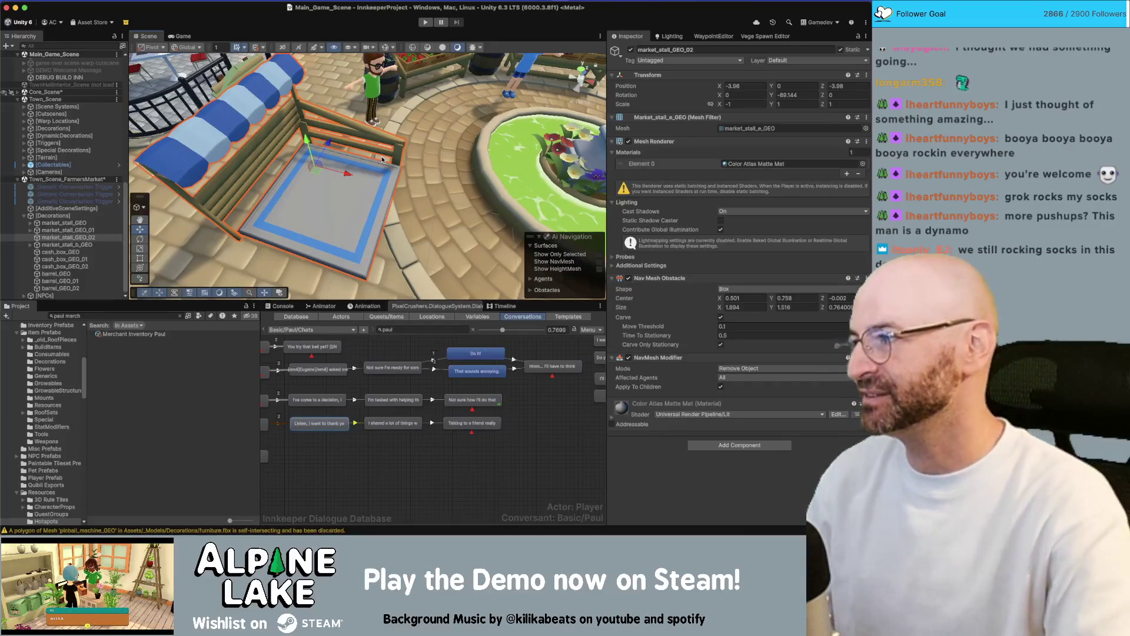
pyautogui.moveTo(400, 165)
pyautogui.mouseDown()
pyautogui.moveTo(382, 150)
pyautogui.moveTo(488, 140)
pyautogui.mouseUp()
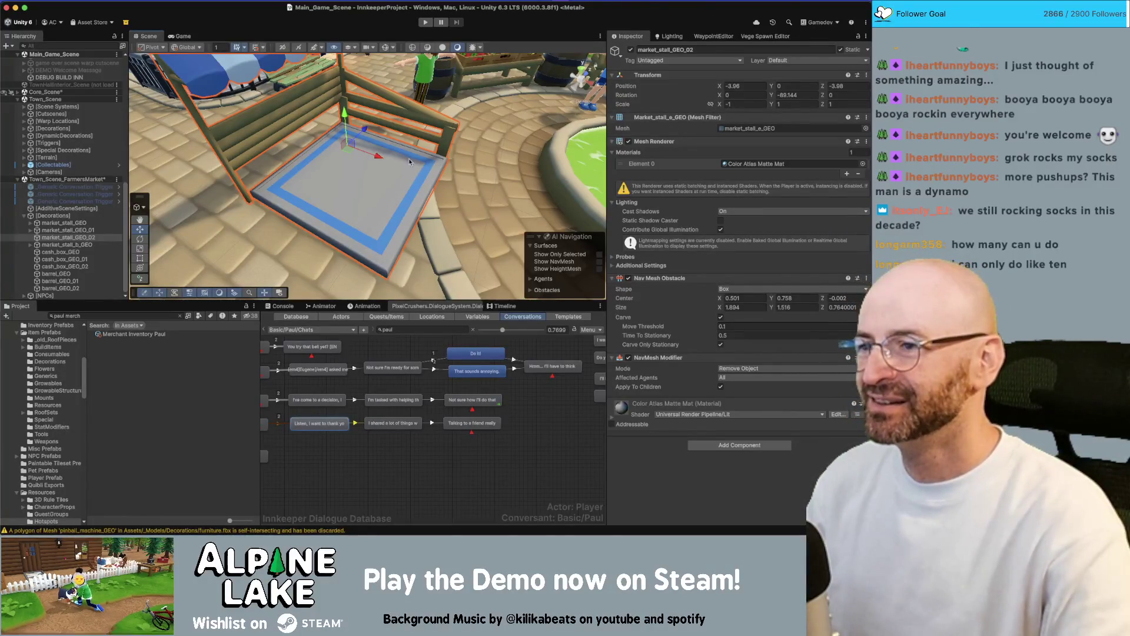
pyautogui.keyDown('alt'); pyautogui.moveTo(410, 162); pyautogui.dragTo(404, 177); pyautogui.keyUp('alt')
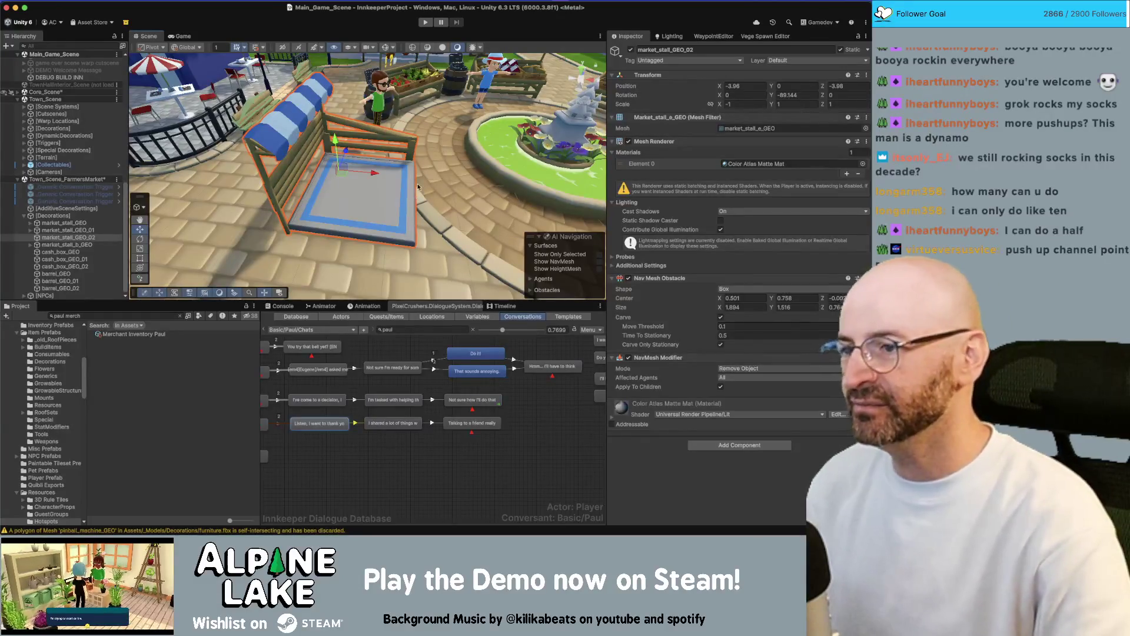
pyautogui.moveTo(416, 176); pyautogui.dragTo(255, 185)
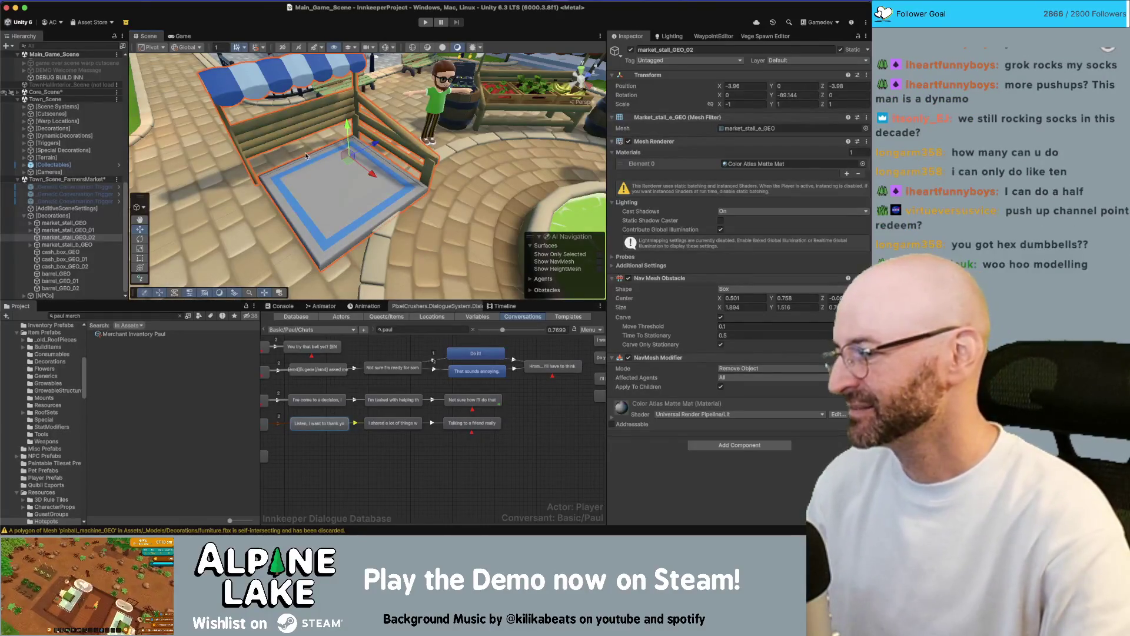
pyautogui.moveTo(311, 156)
pyautogui.mouseDown()
pyautogui.moveTo(328, 196)
pyautogui.moveTo(437, 201)
pyautogui.moveTo(348, 160)
pyautogui.moveTo(330, 165)
pyautogui.moveTo(357, 186)
pyautogui.moveTo(360, 255)
pyautogui.moveTo(426, 326)
pyautogui.mouseUp()
pyautogui.press('super+Tab')
# Box-select the stall's corner vertices in wireframe vertex mode, undoing an unwanted move.
pyautogui.click(377, 257)
pyautogui.rightClick(380, 253)
pyautogui.click(335, 253)
pyautogui.press('4')
pyautogui.scroll(5, 321, 326)
pyautogui.scroll(3, 321, 326)
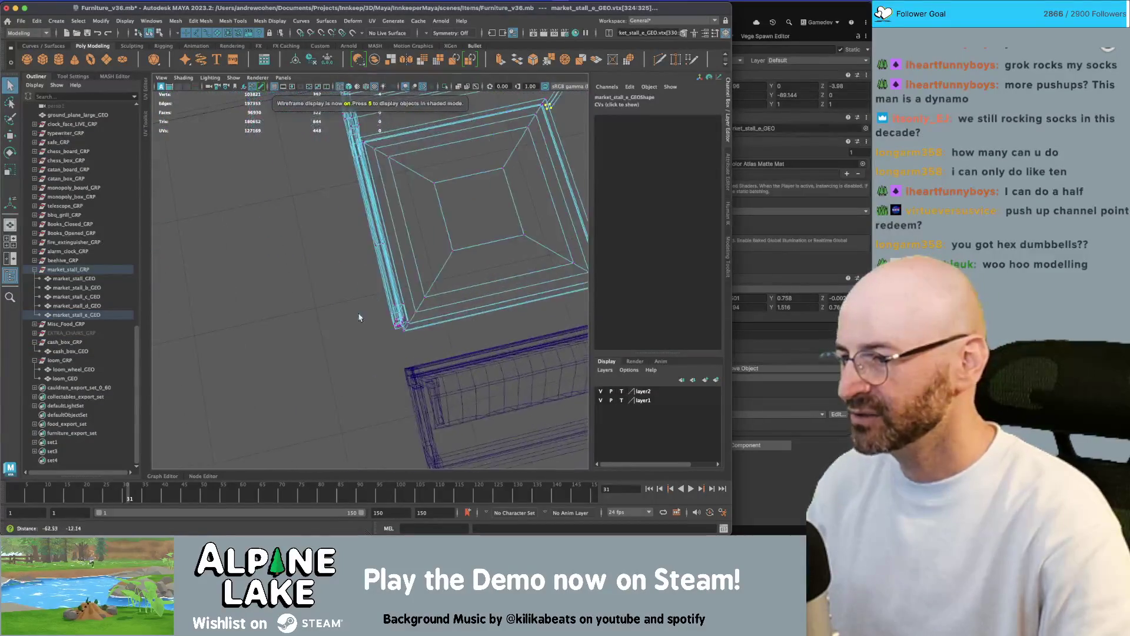
pyautogui.moveTo(320, 325); pyautogui.dragTo(323, 320)
pyautogui.moveTo(345, 378)
pyautogui.mouseDown()
pyautogui.moveTo(363, 377)
pyautogui.moveTo(370, 260)
pyautogui.moveTo(240, 259)
pyautogui.mouseUp()
pyautogui.press('w')
pyautogui.press('5')
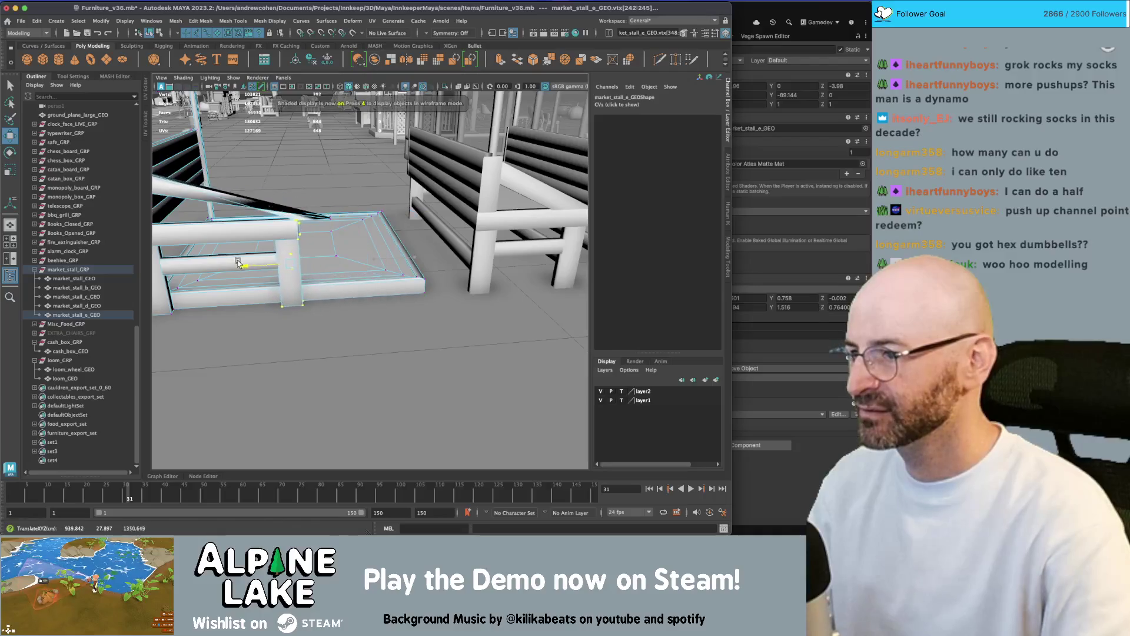
pyautogui.hotkey('ctrl', 'z')
pyautogui.moveTo(323, 224)
pyautogui.mouseDown()
pyautogui.moveTo(312, 223)
pyautogui.moveTo(332, 246)
pyautogui.moveTo(307, 229)
pyautogui.moveTo(297, 194)
pyautogui.moveTo(269, 213)
pyautogui.moveTo(314, 207)
pyautogui.moveTo(419, 260)
pyautogui.mouseUp()
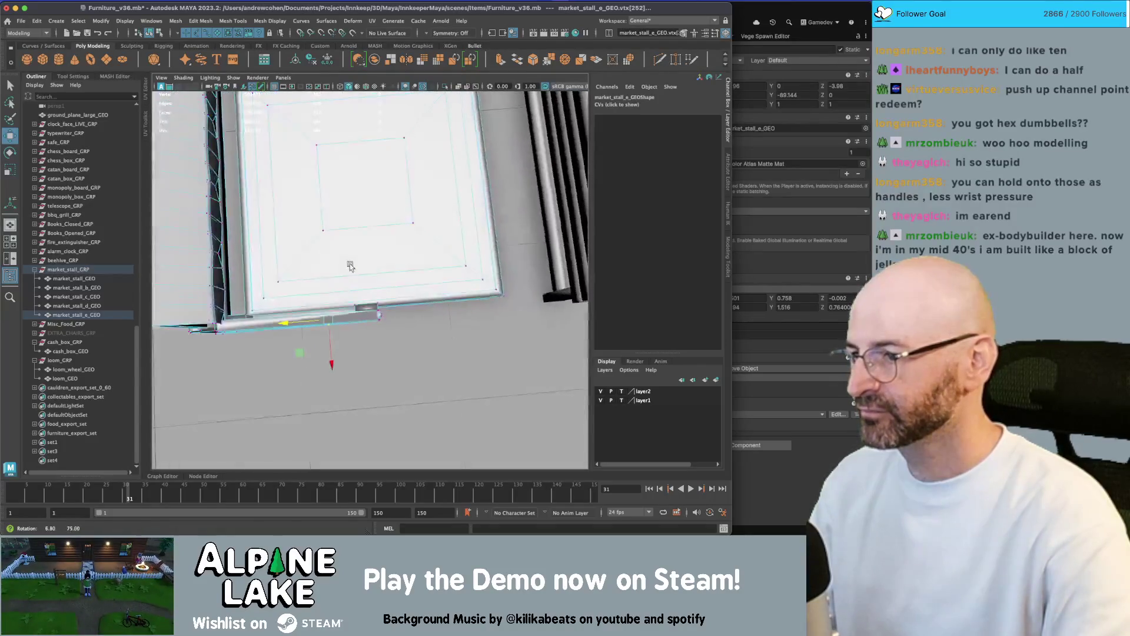
# Select the four floor-board corner vertices and a railing vertex to reshape, then return to object mode.
pyautogui.press('q')
pyautogui.moveTo(400, 310); pyautogui.dragTo(291, 352)
pyautogui.moveTo(291, 352); pyautogui.dragTo(294, 252)
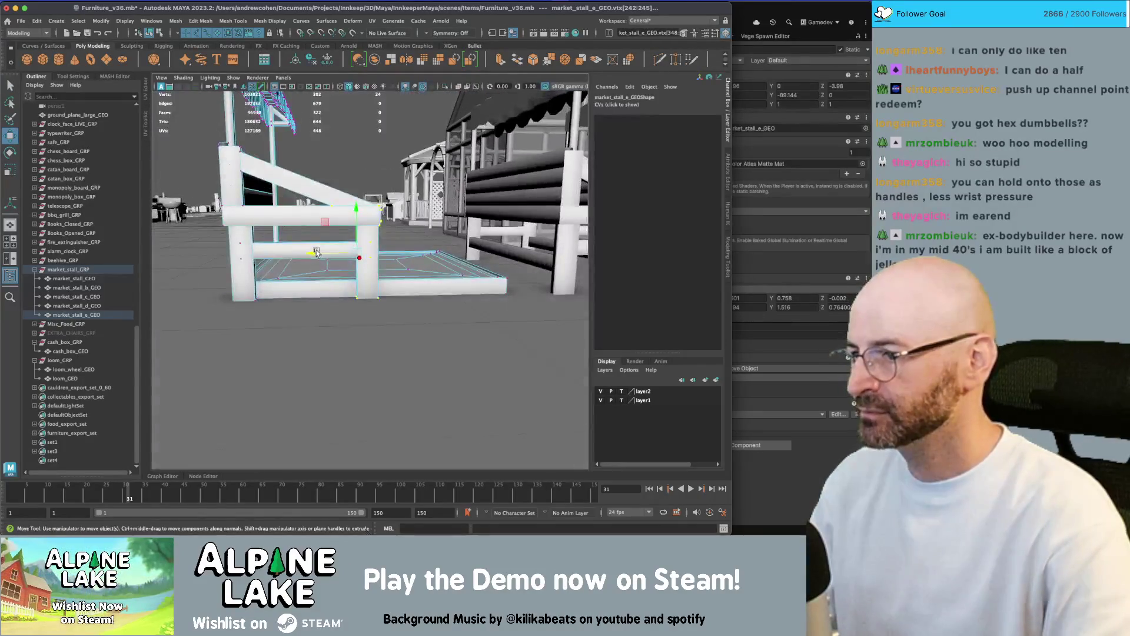
pyautogui.press('w')
pyautogui.press('q')
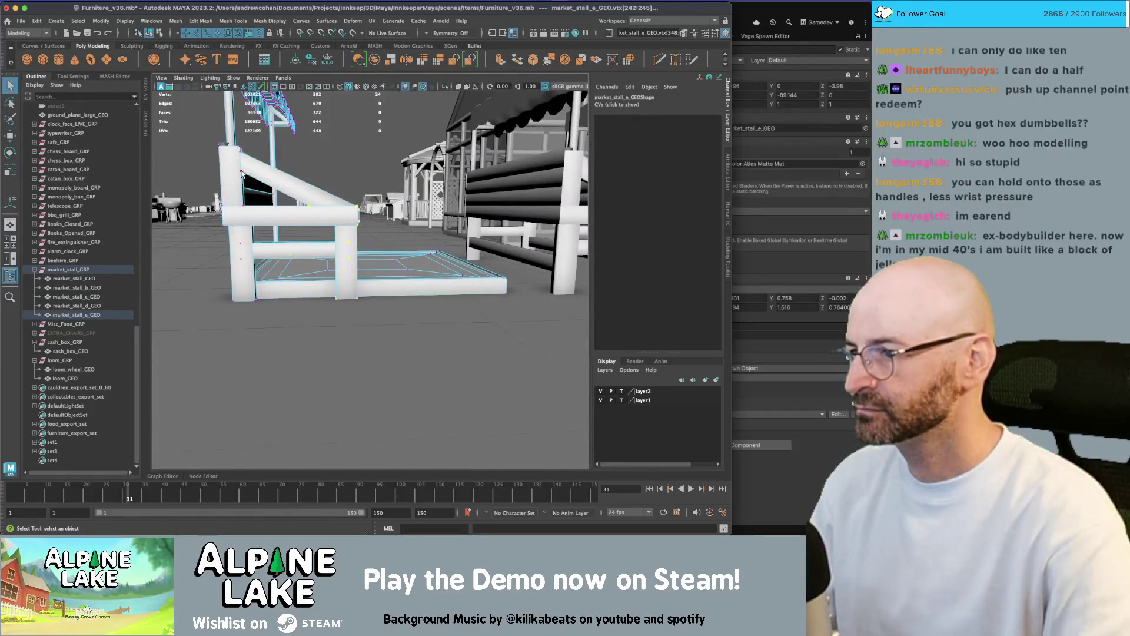
pyautogui.moveTo(243, 175); pyautogui.dragTo(316, 199)
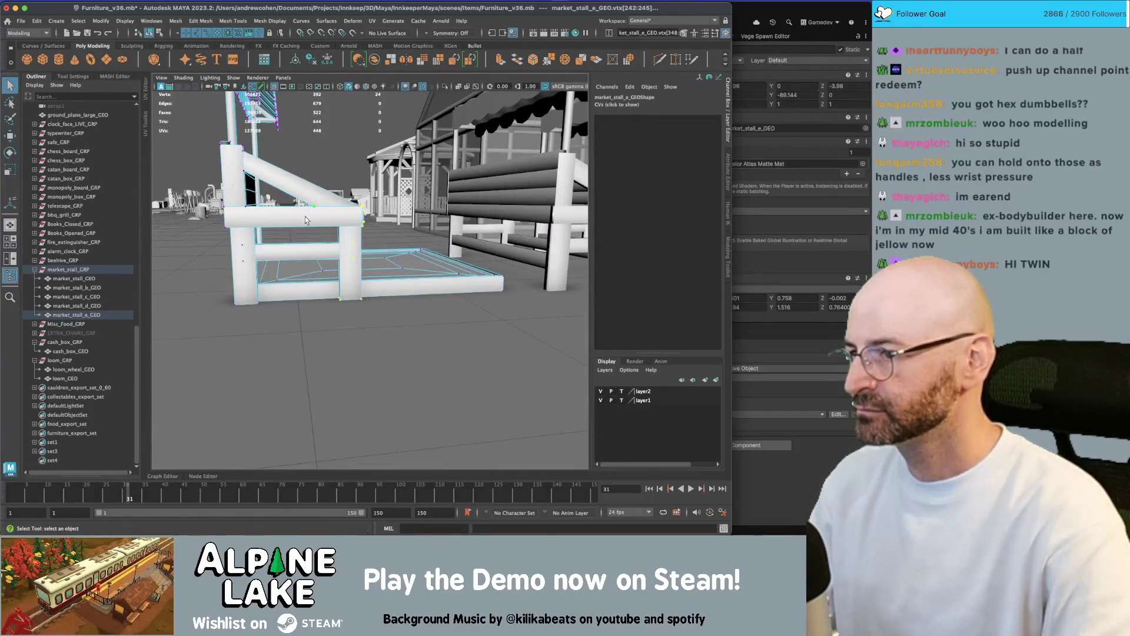
pyautogui.press('w')
pyautogui.click(305, 209)
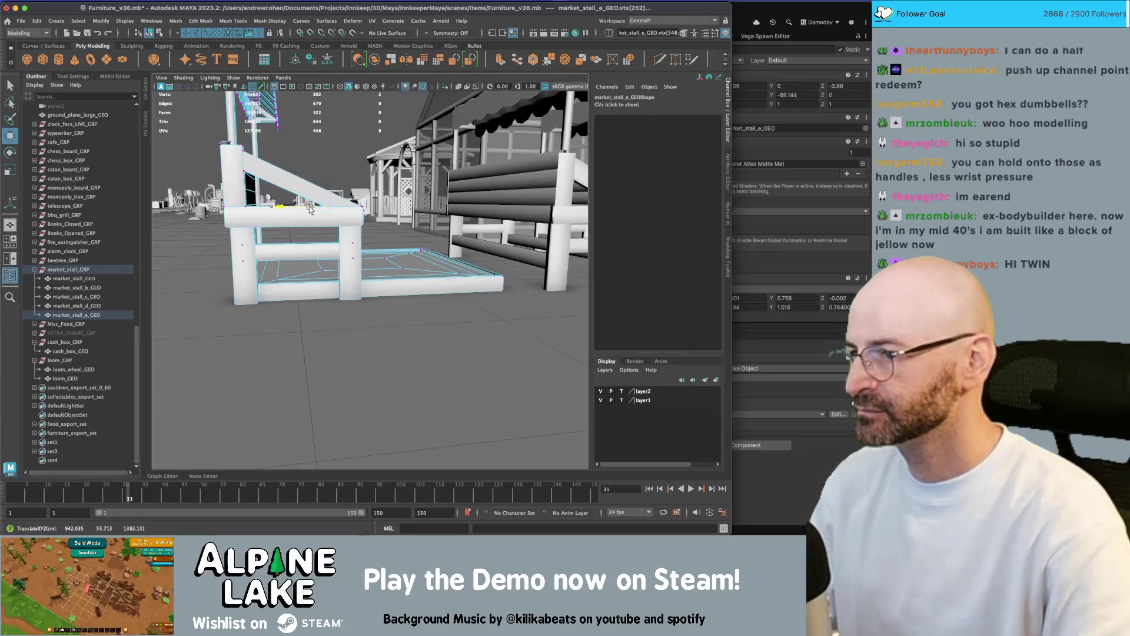
pyautogui.moveTo(310, 209); pyautogui.dragTo(320, 204)
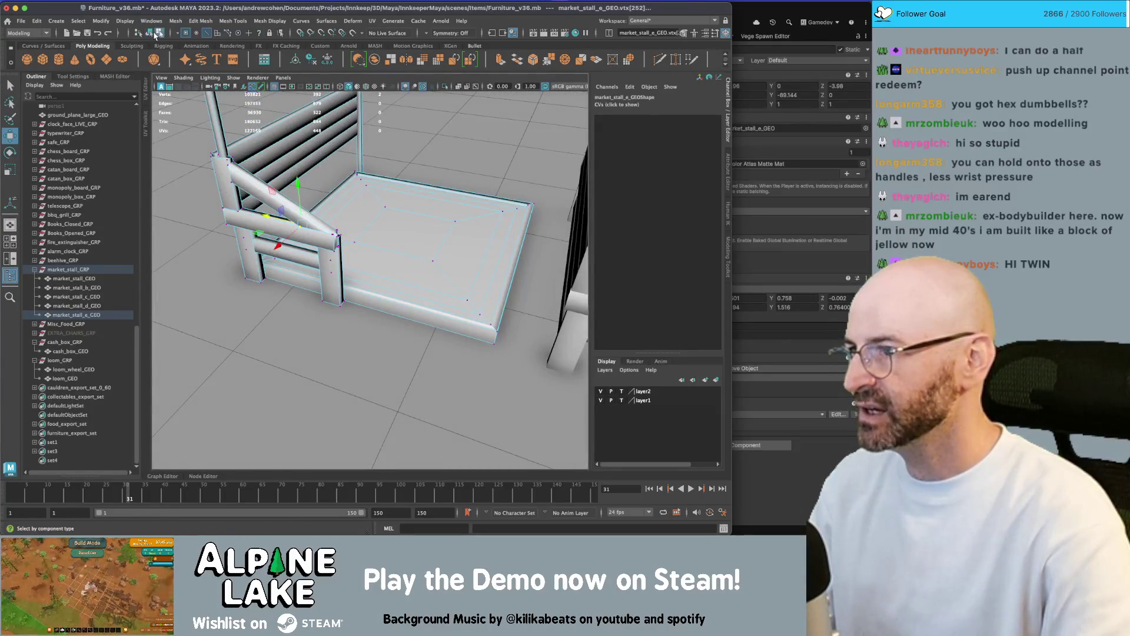
pyautogui.press('F8')
pyautogui.click(216, 330)
pyautogui.scroll(-3, 216, 330)
pyautogui.moveTo(215, 331)
pyautogui.mouseDown()
pyautogui.moveTo(412, 280)
pyautogui.moveTo(400, 268)
pyautogui.moveTo(416, 264)
pyautogui.moveTo(421, 200)
pyautogui.mouseUp()
pyautogui.scroll(3, 424, 283)
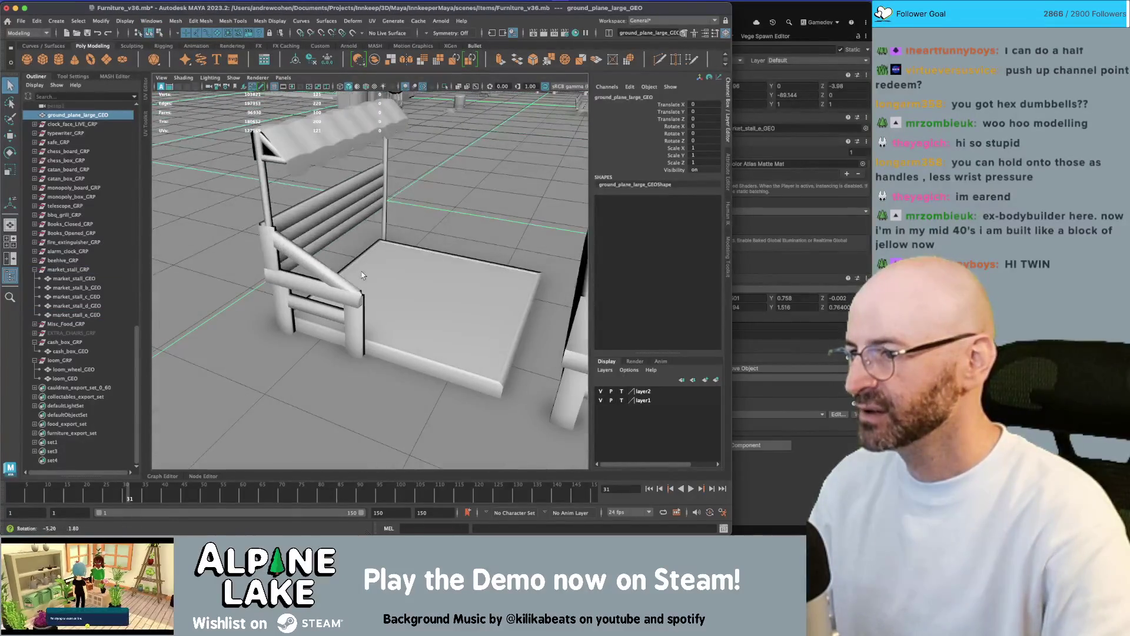
# Delete market_stall_e_GEO's upper faces, keeping only its base tray.
pyautogui.click(418, 204)
pyautogui.scroll(-3, 281, 227)
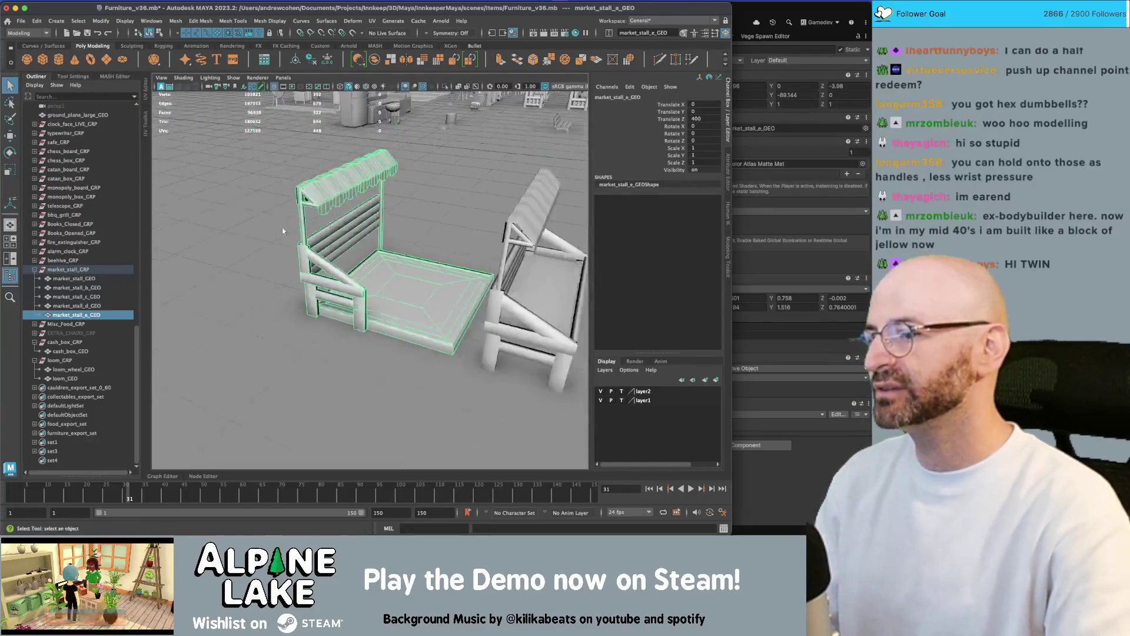
pyautogui.moveTo(281, 227); pyautogui.dragTo(328, 259)
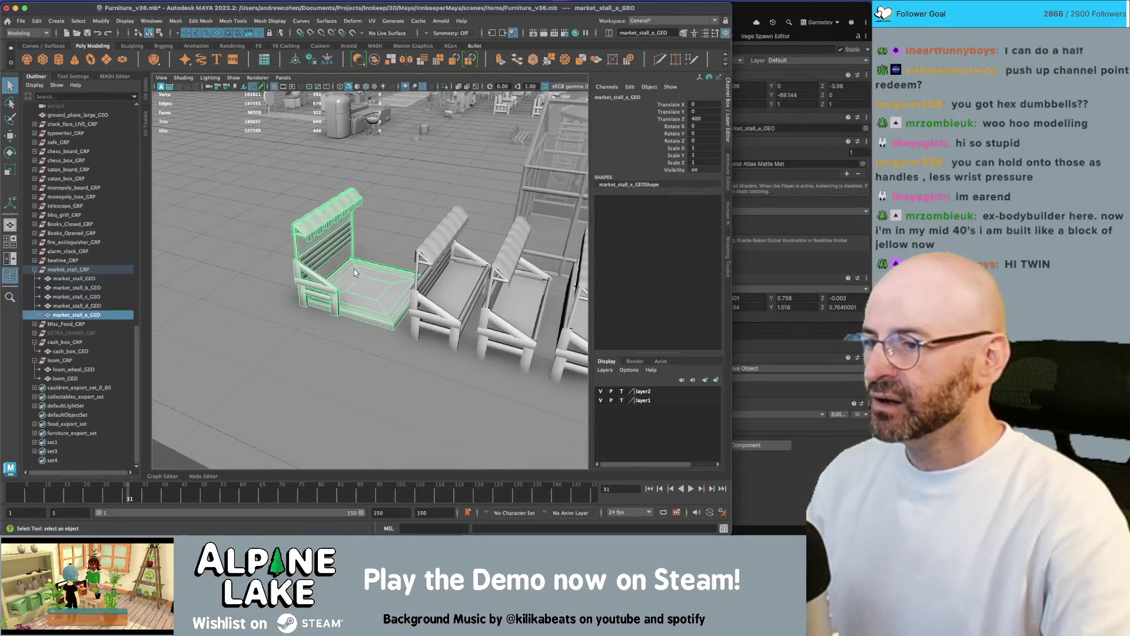
pyautogui.press('6')
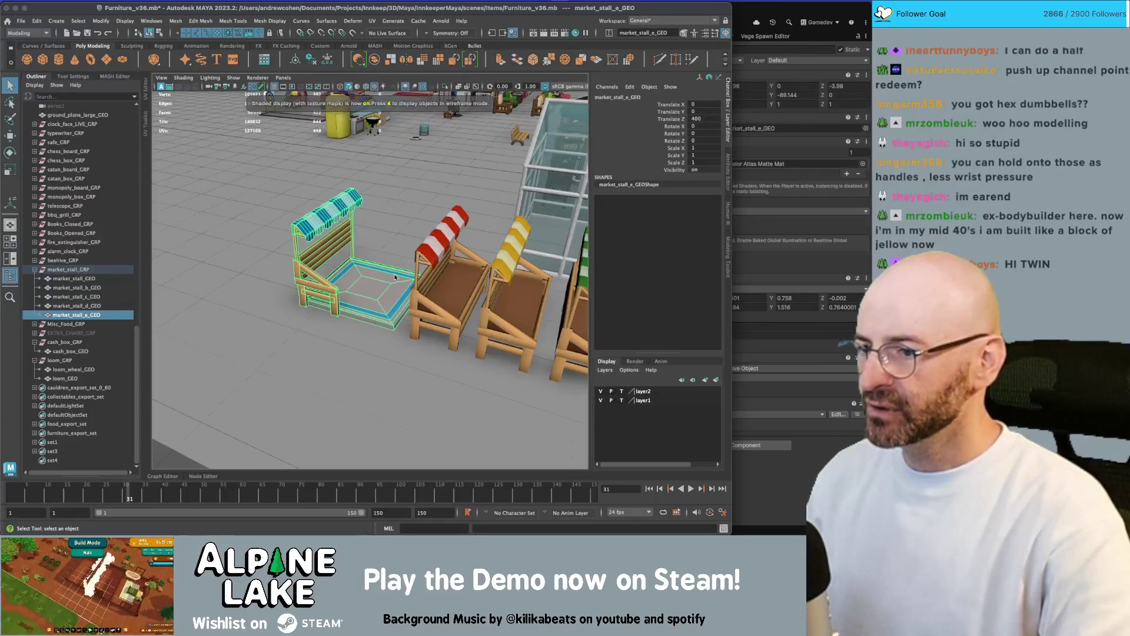
pyautogui.scroll(-4, 400, 277)
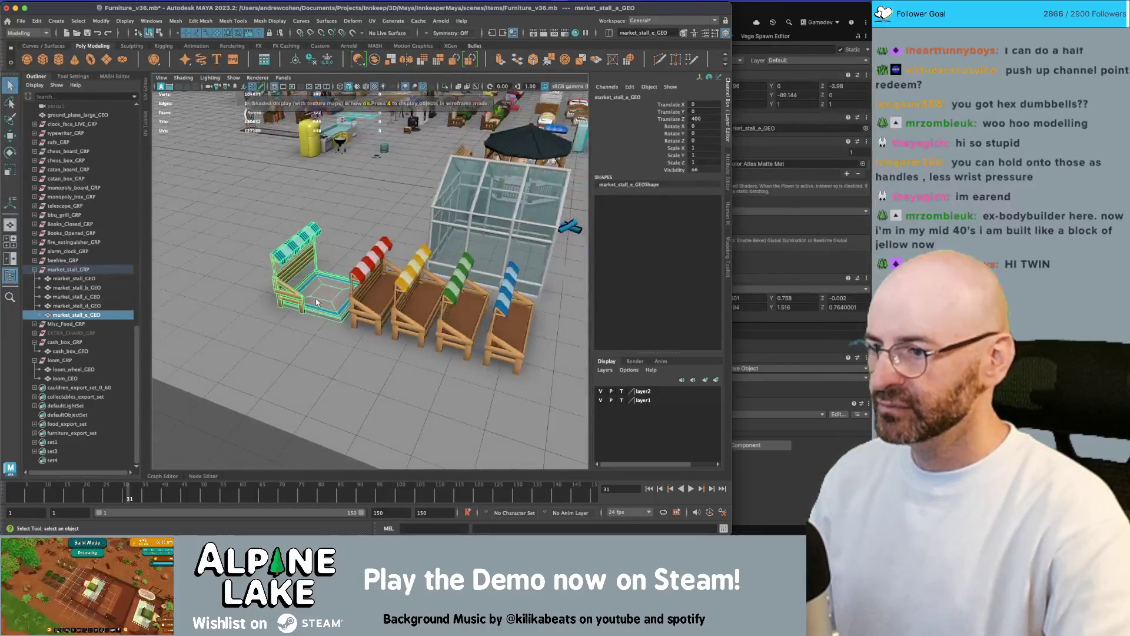
pyautogui.rightClick(311, 279)
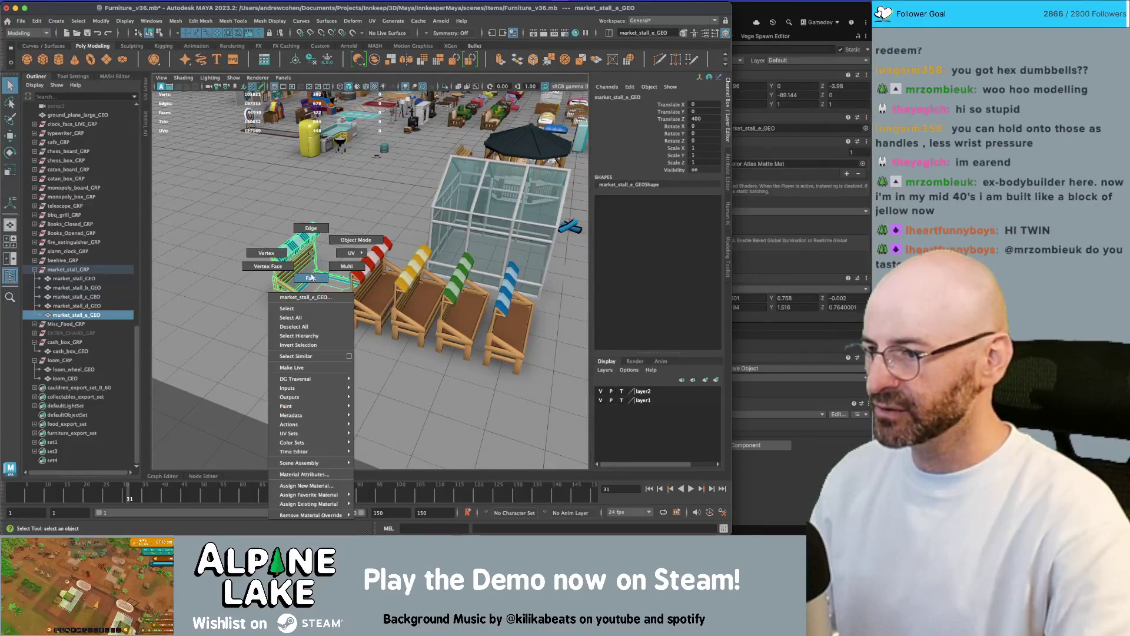
pyautogui.moveTo(339, 182); pyautogui.dragTo(253, 354)
pyautogui.hotkey('ctrl', 'shift', 'i')
pyautogui.press('Delete')
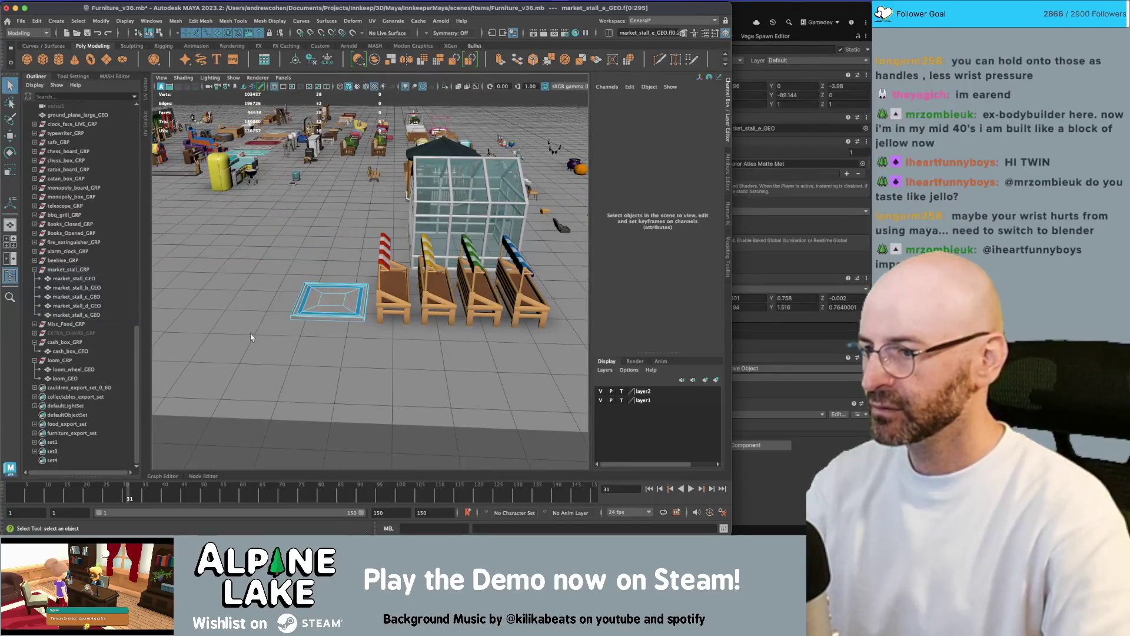
# Duplicate the blue-awning stall beside the tray and delete the copy's front counter faces.
pyautogui.click(150, 33)
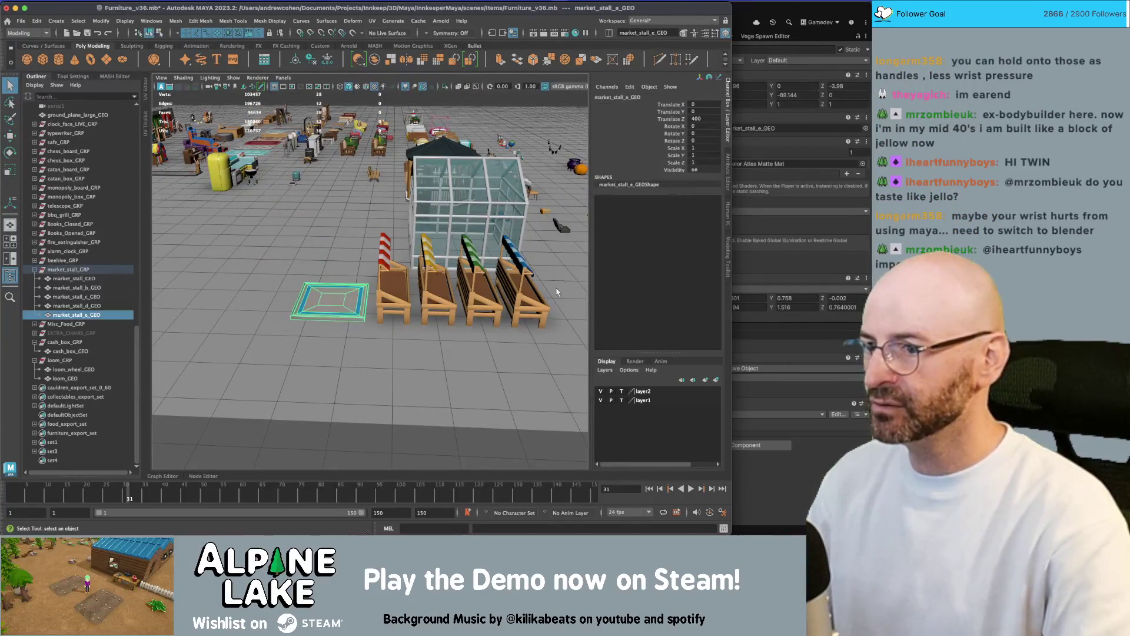
pyautogui.click(541, 301)
pyautogui.hotkey('ctrl', 'd')
pyautogui.press('w')
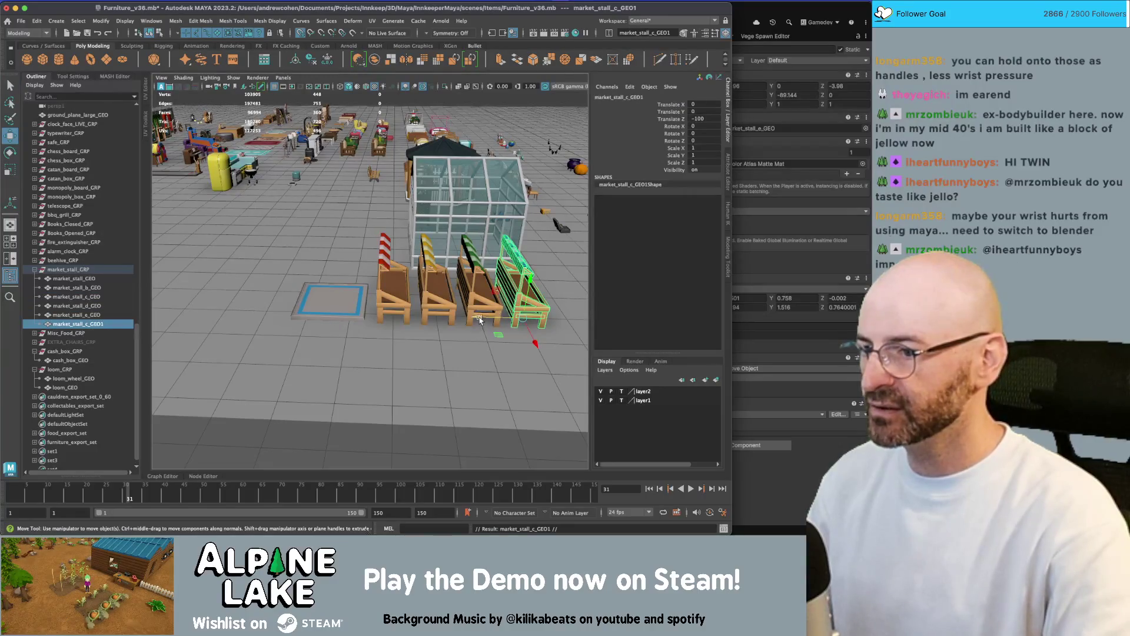
pyautogui.moveTo(480, 320); pyautogui.dragTo(326, 330)
pyautogui.press('f')
pyautogui.press('q')
pyautogui.rightClick(394, 253)
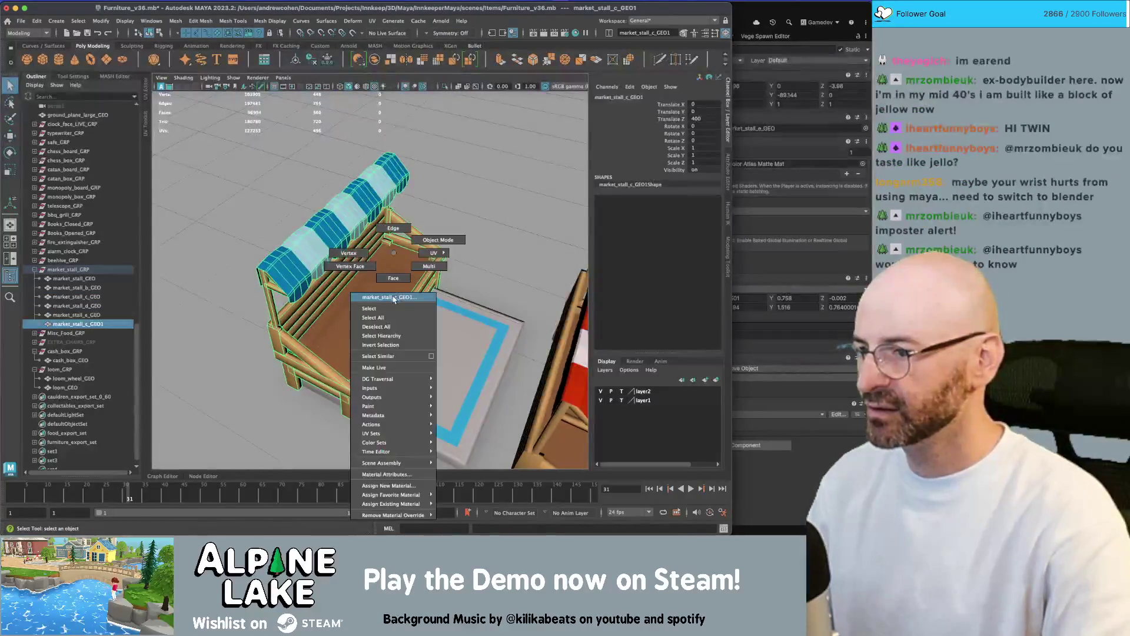
pyautogui.click(394, 278)
pyautogui.click(416, 311)
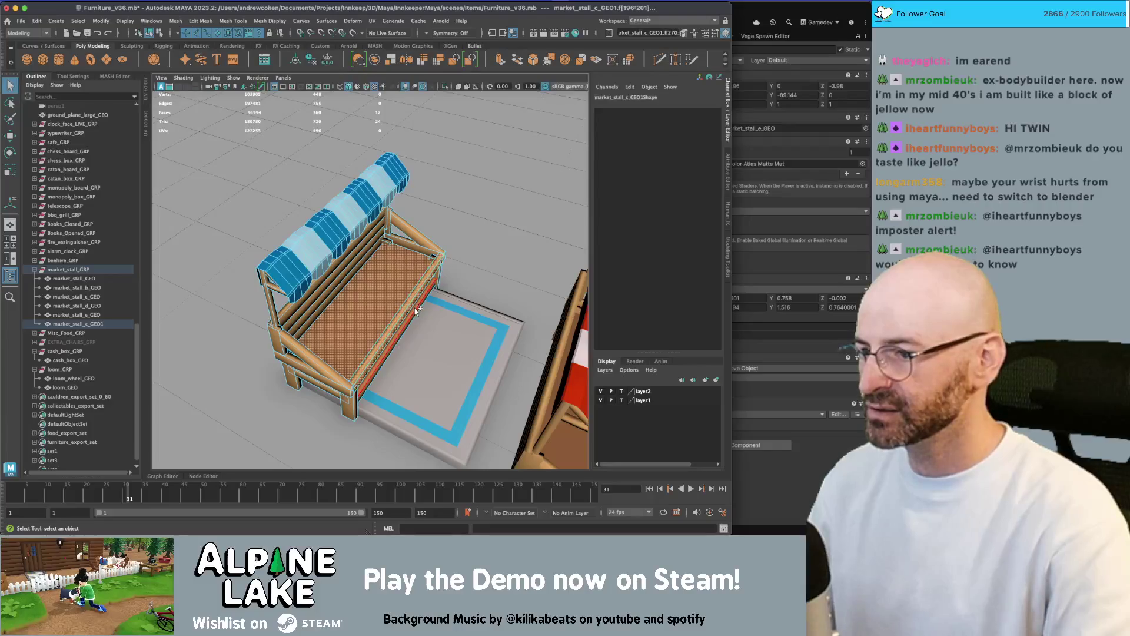
pyautogui.press('Delete')
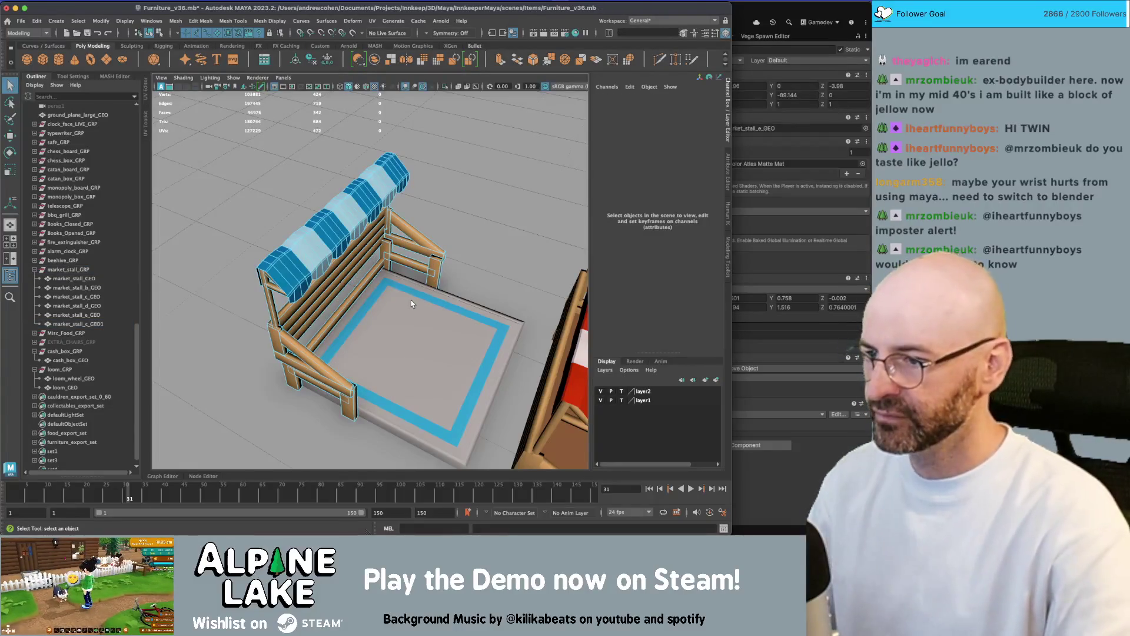
pyautogui.moveTo(411, 303)
pyautogui.mouseDown()
pyautogui.moveTo(309, 283)
pyautogui.moveTo(368, 281)
pyautogui.mouseUp()
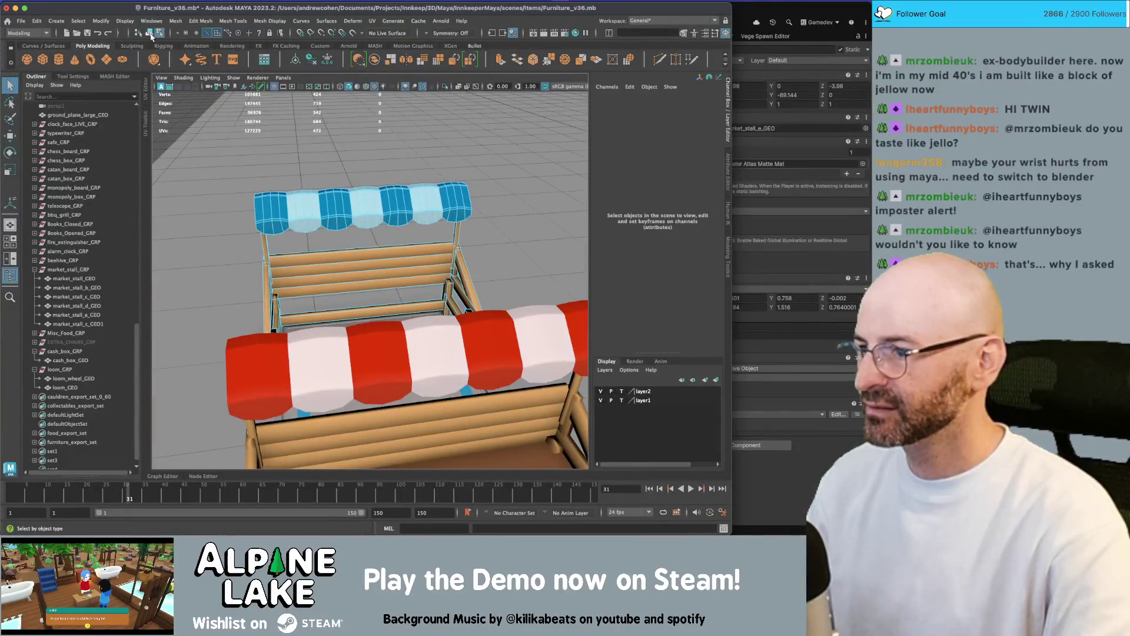
pyautogui.click(394, 269)
# Combine the tray with the awning copy, parent it under market_stall_GRP, and select furniture_export_set.
pyautogui.scroll(-10, 395, 268)
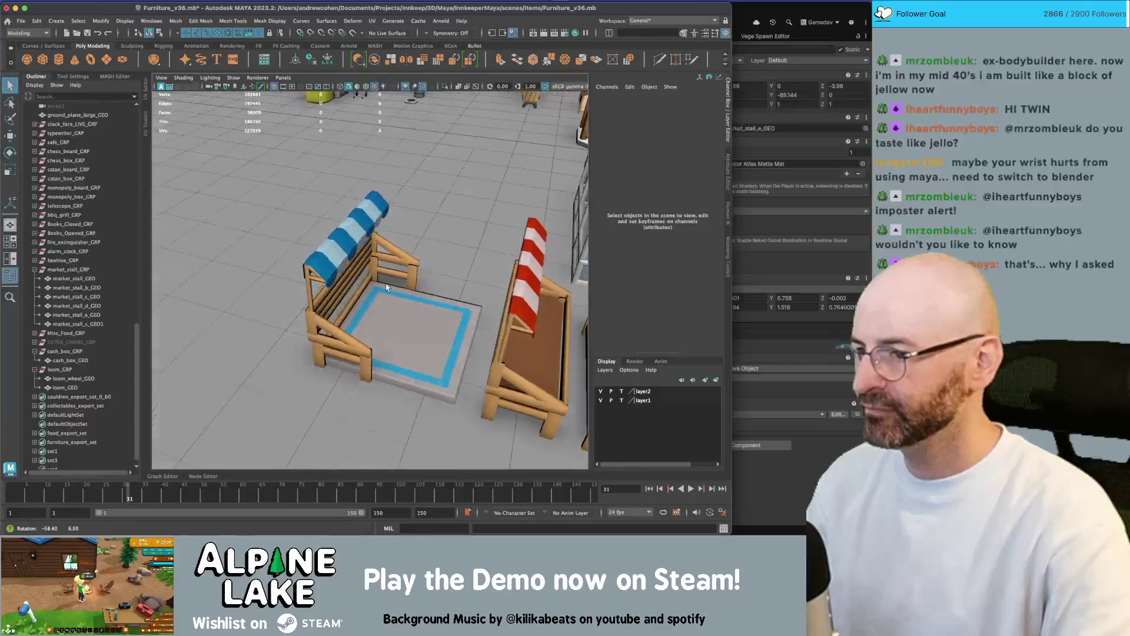
pyautogui.scroll(5, 340, 274)
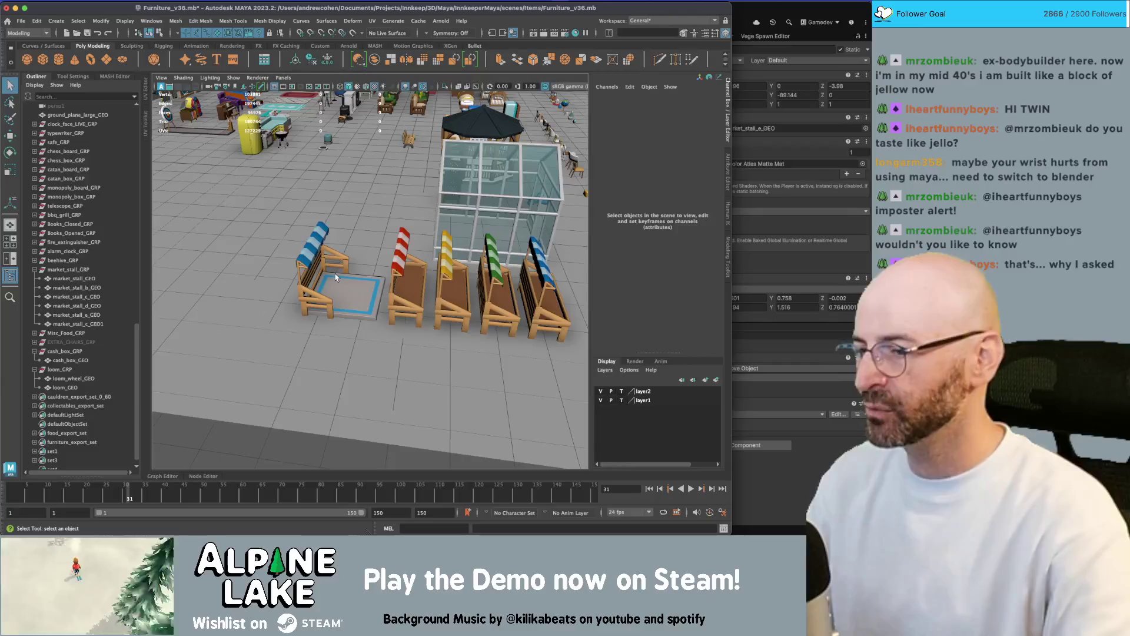
pyautogui.scroll(5, 345, 281)
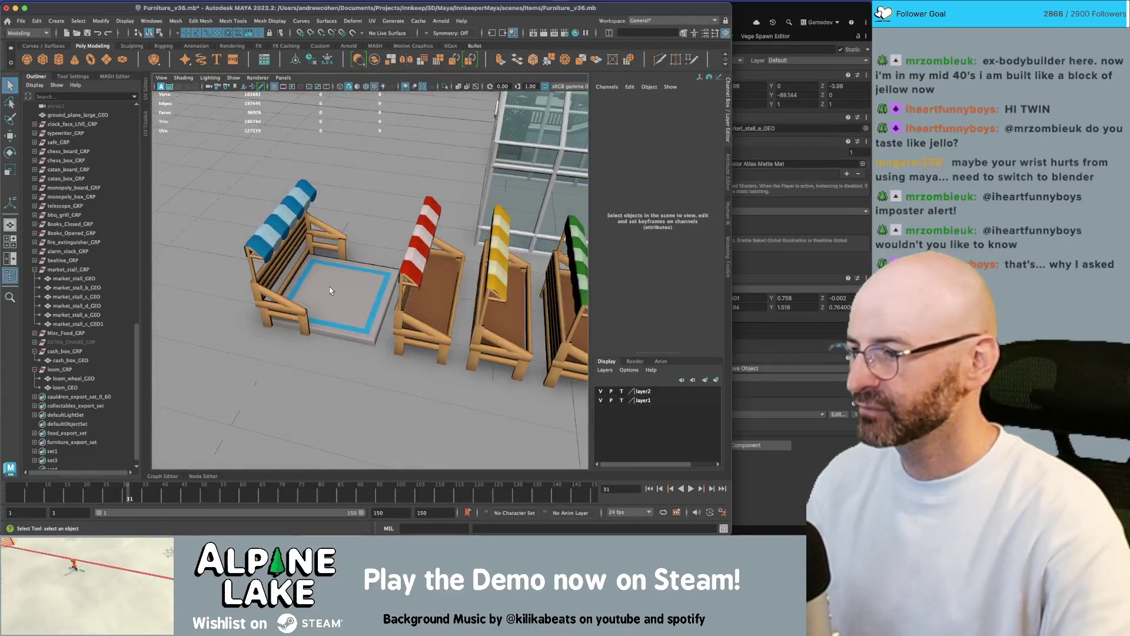
pyautogui.click(330, 290)
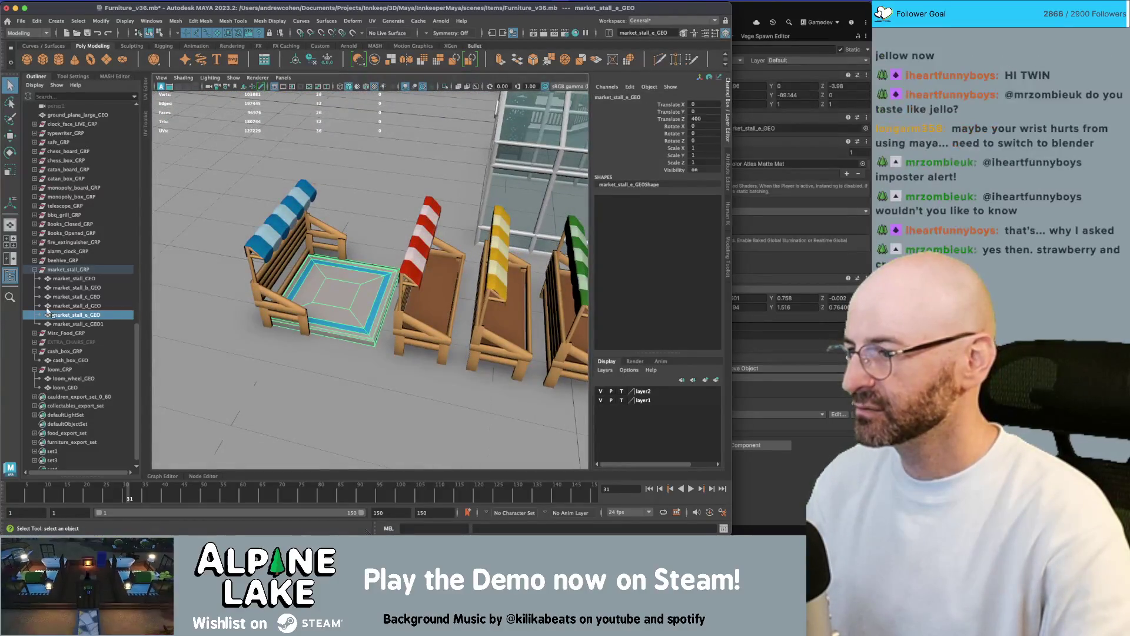
pyautogui.keyDown('shift'); pyautogui.click(283, 258); pyautogui.keyUp('shift')
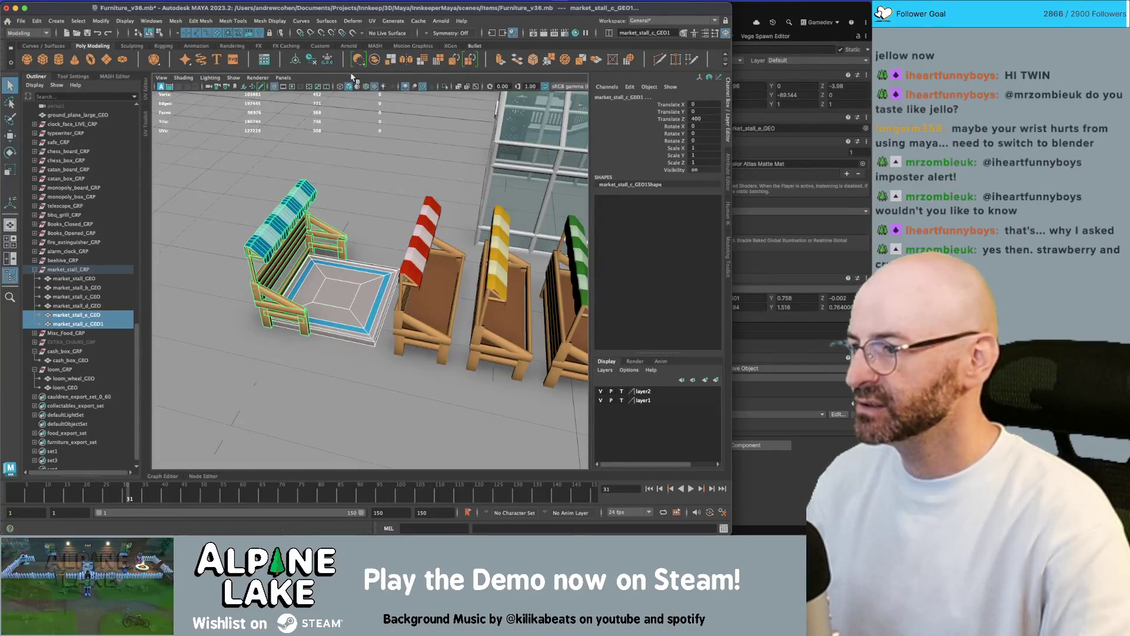
pyautogui.click(375, 59)
pyautogui.moveTo(67, 369)
pyautogui.mouseDown()
pyautogui.moveTo(71, 382)
pyautogui.moveTo(74, 277)
pyautogui.mouseUp()
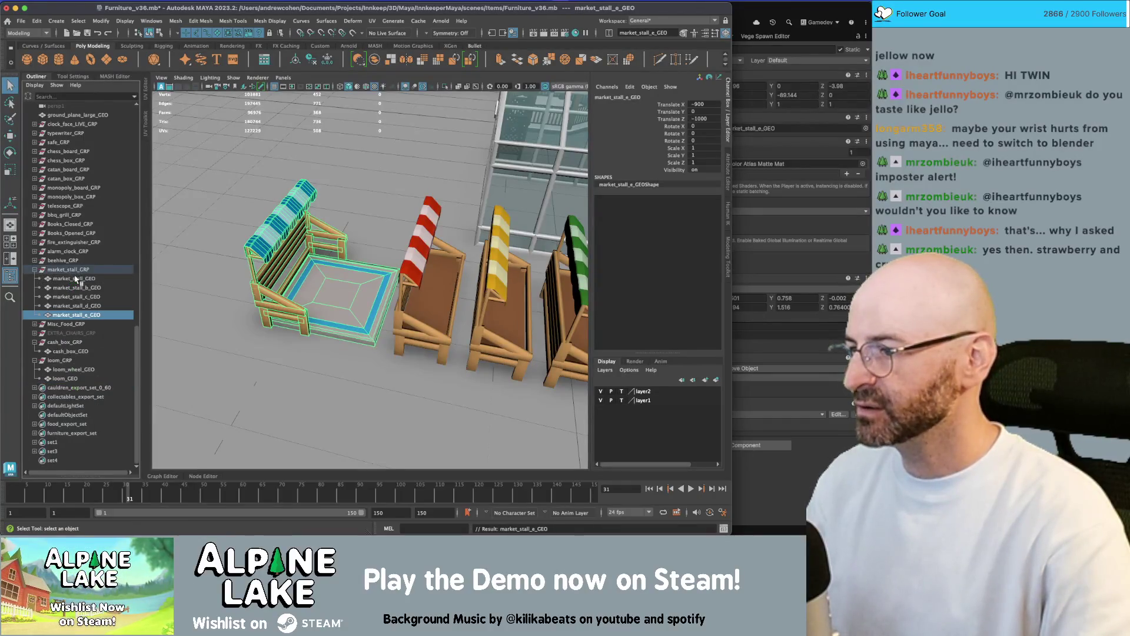
pyautogui.click(71, 433)
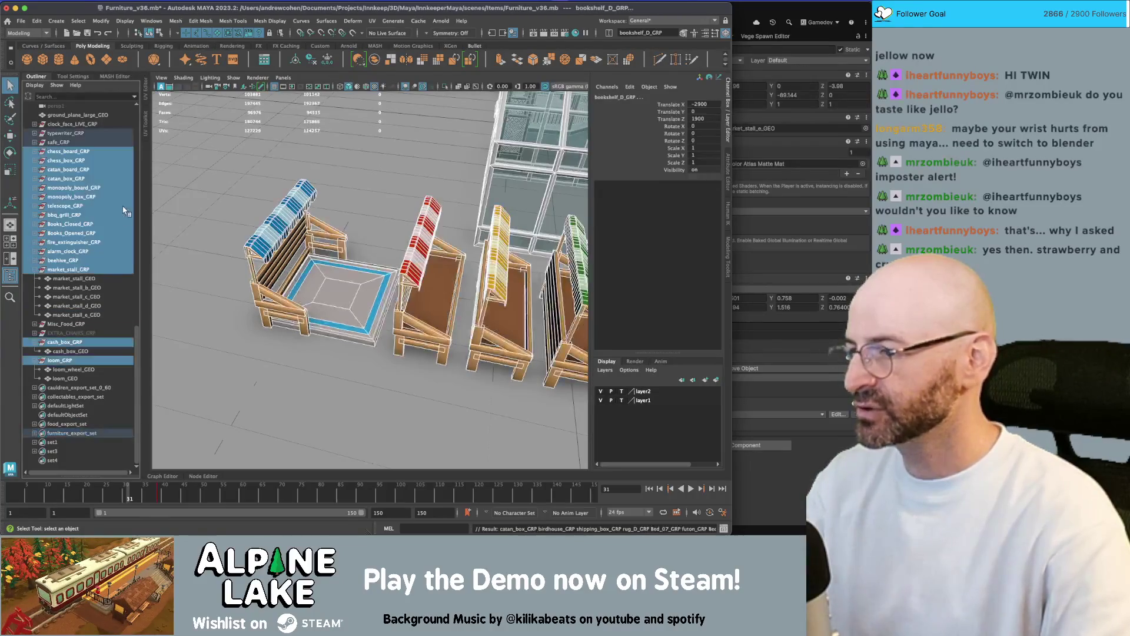
# Export the selected furniture over furniture.fbx, confirming the overwrite and closing the warnings.
pyautogui.click(20, 21)
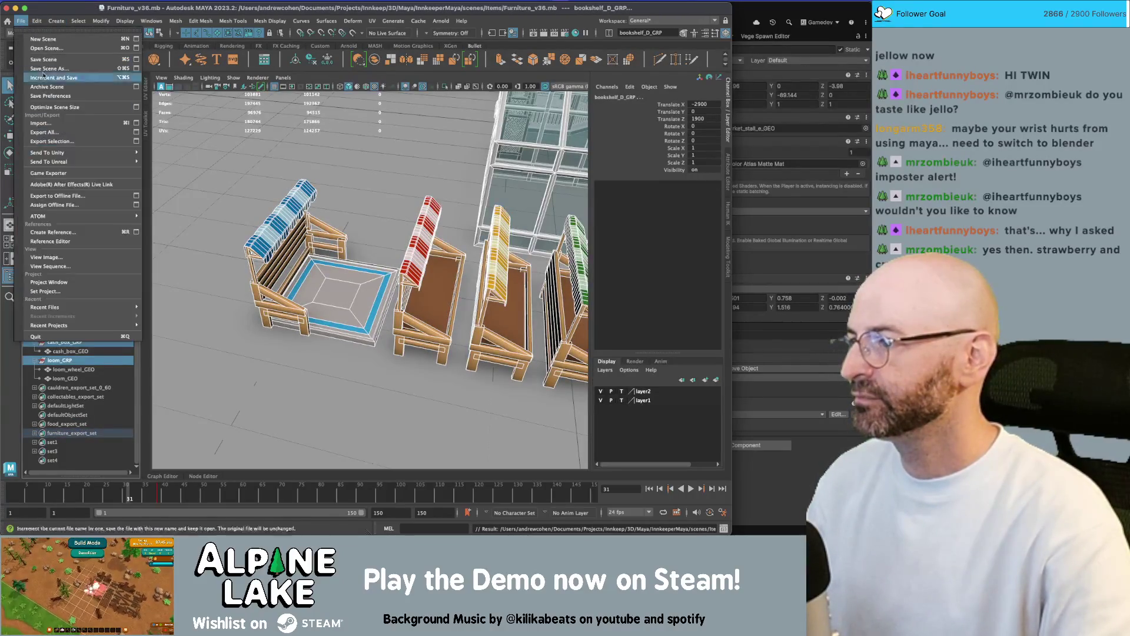
pyautogui.click(53, 141)
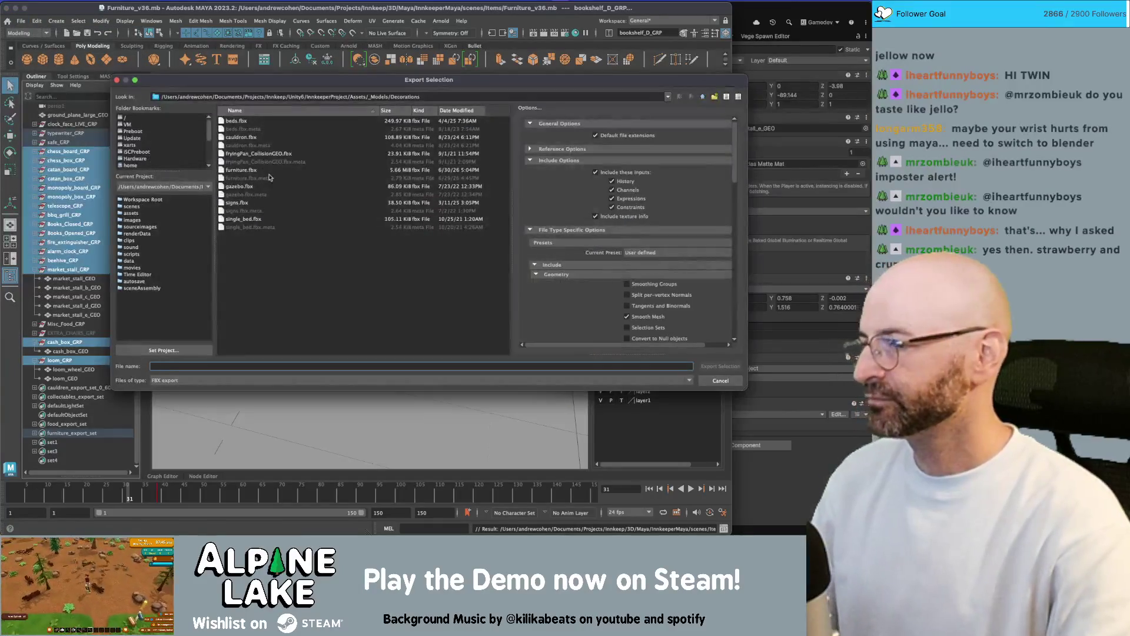
pyautogui.doubleClick(241, 170)
pyautogui.click(415, 229)
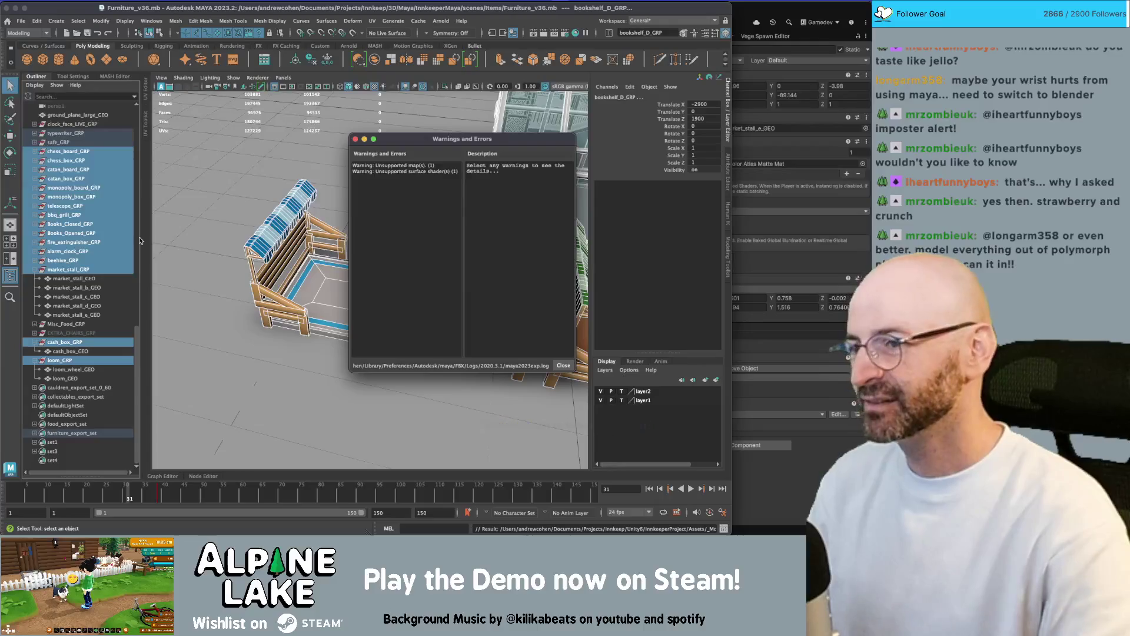
pyautogui.click(326, 153)
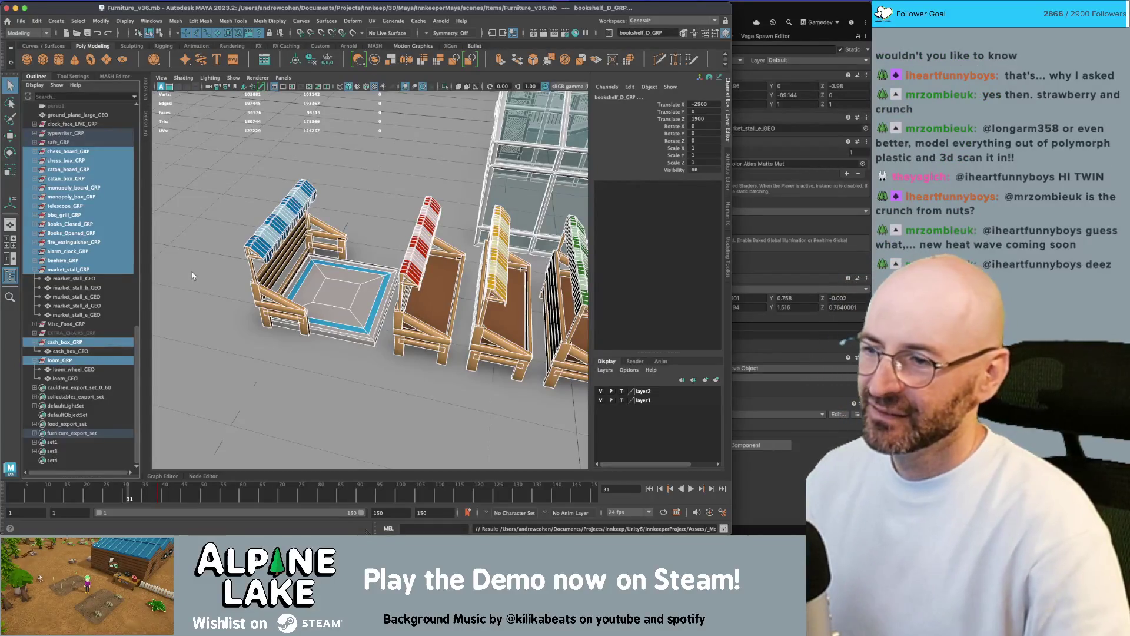
pyautogui.moveTo(389, 286); pyautogui.dragTo(403, 292)
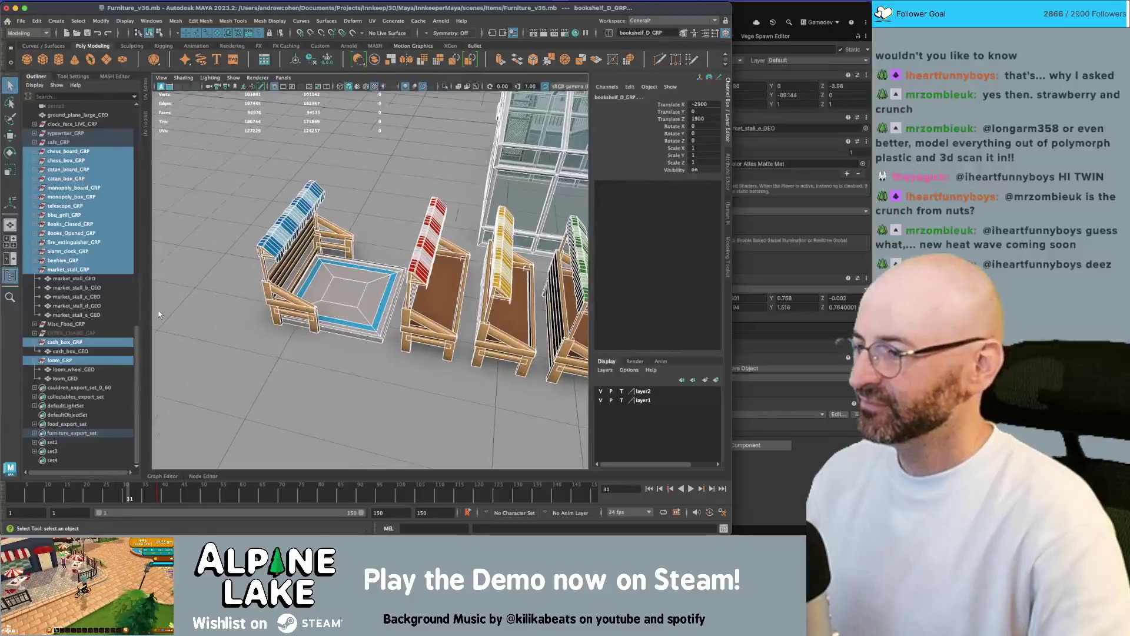
pyautogui.click(83, 434)
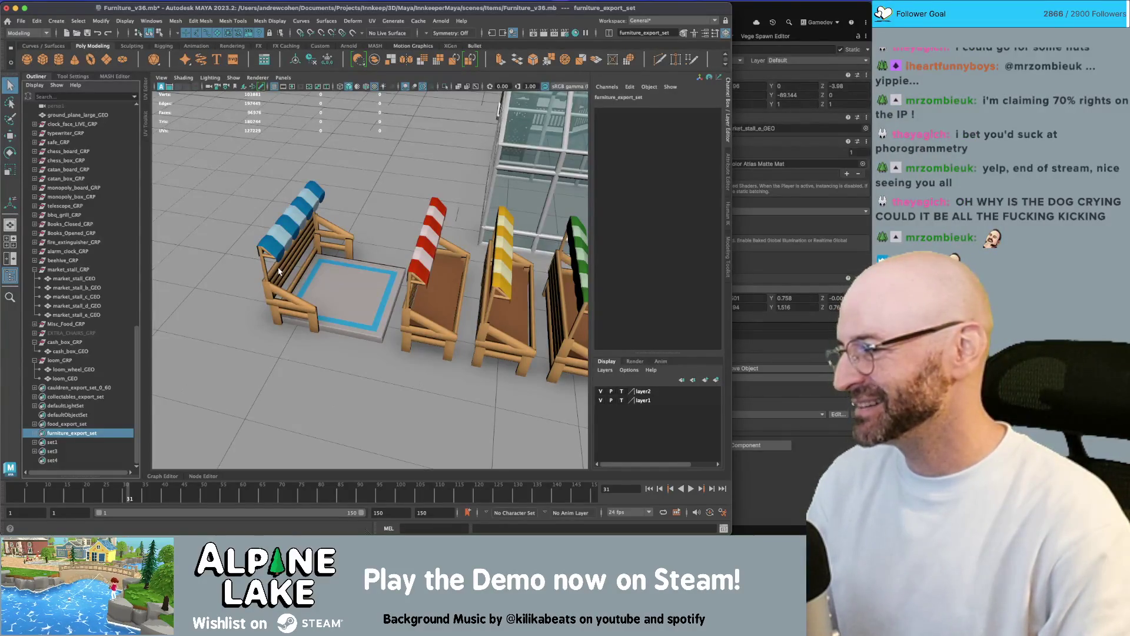
pyautogui.click(339, 264)
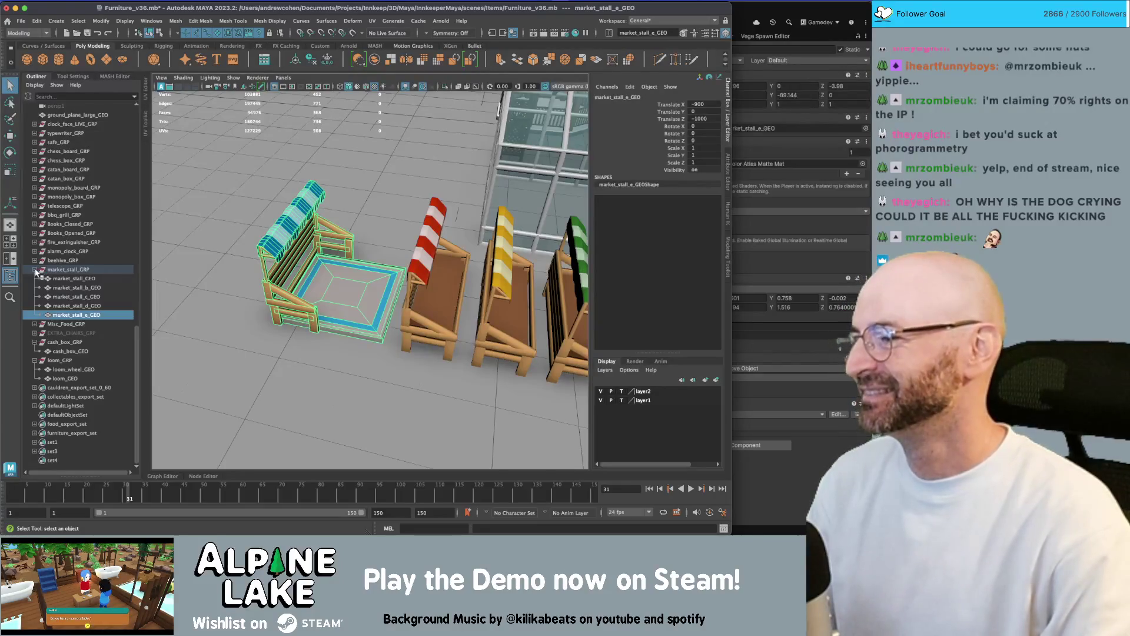
# Freeze the new stall's transforms, place it at the head of the stall row, and select furniture_export_set.
pyautogui.click(36, 271)
pyautogui.moveTo(301, 281)
pyautogui.mouseDown()
pyautogui.moveTo(411, 275)
pyautogui.moveTo(330, 289)
pyautogui.moveTo(242, 284)
pyautogui.moveTo(424, 272)
pyautogui.mouseUp()
pyautogui.press('w')
pyautogui.hotkey('ctrl', 'z')
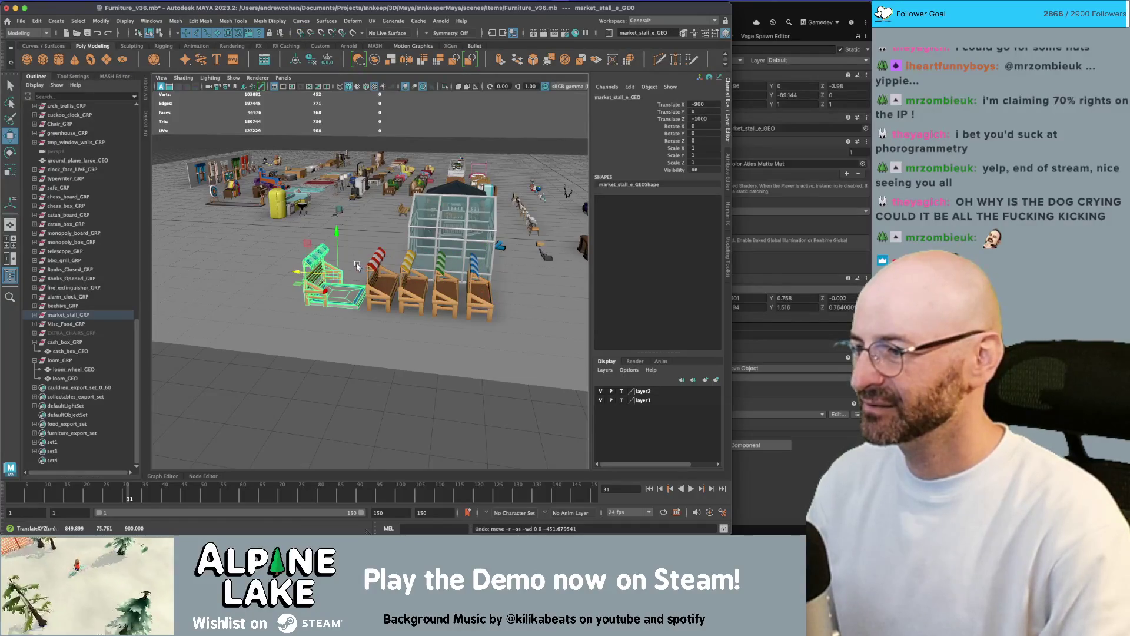
pyautogui.hotkey('ctrl', 'shift', 'f')
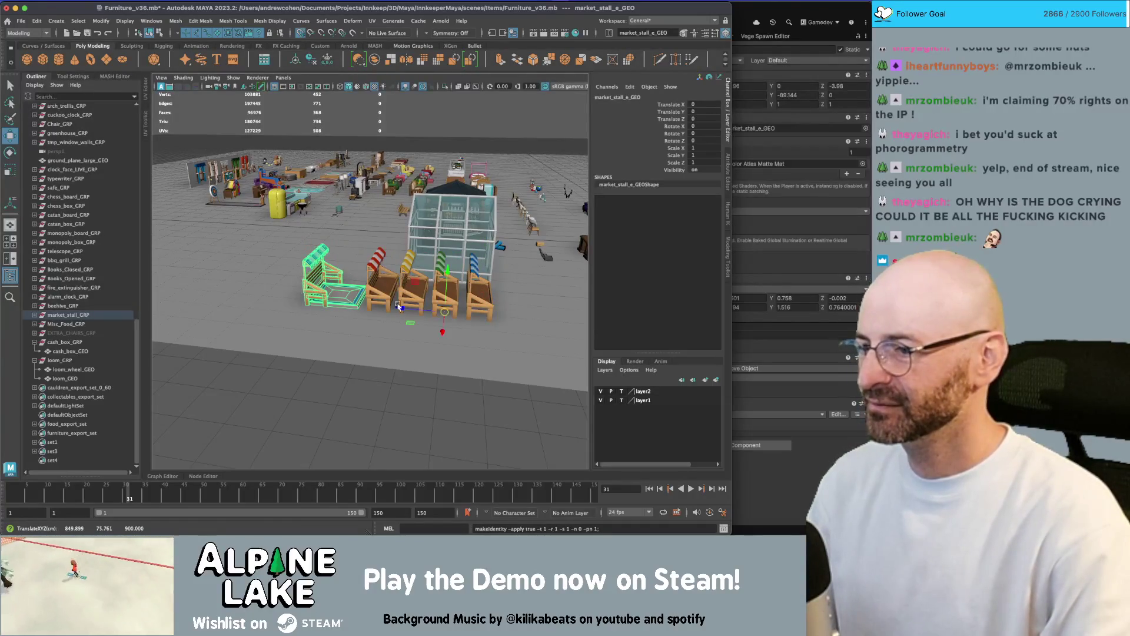
pyautogui.moveTo(427, 312); pyautogui.dragTo(570, 315)
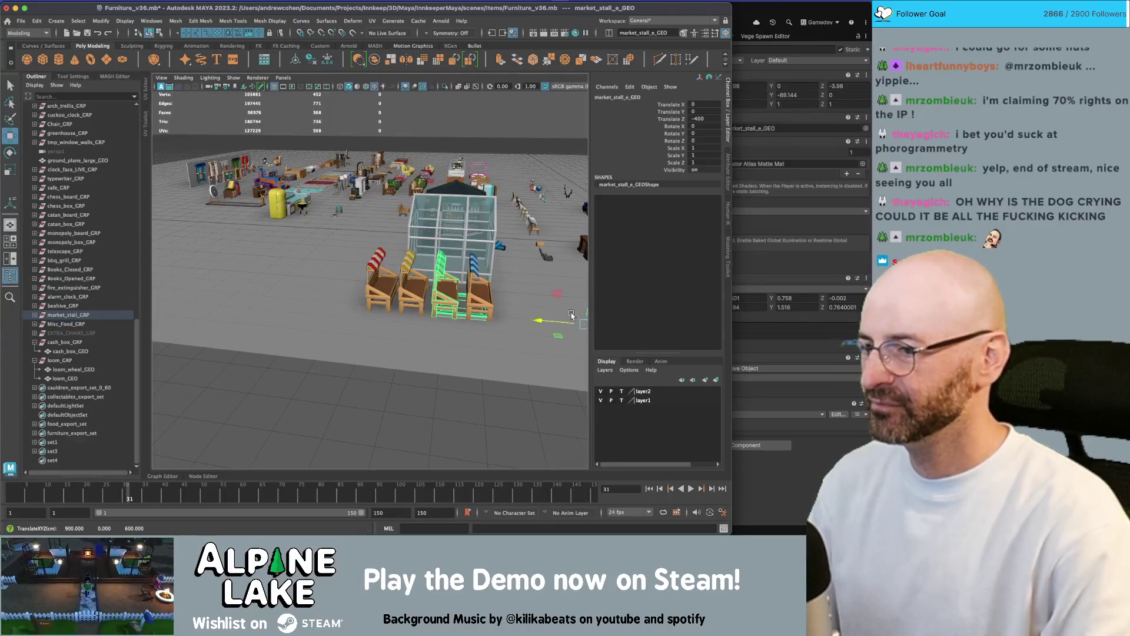
pyautogui.moveTo(411, 310); pyautogui.dragTo(318, 310)
pyautogui.click(68, 433)
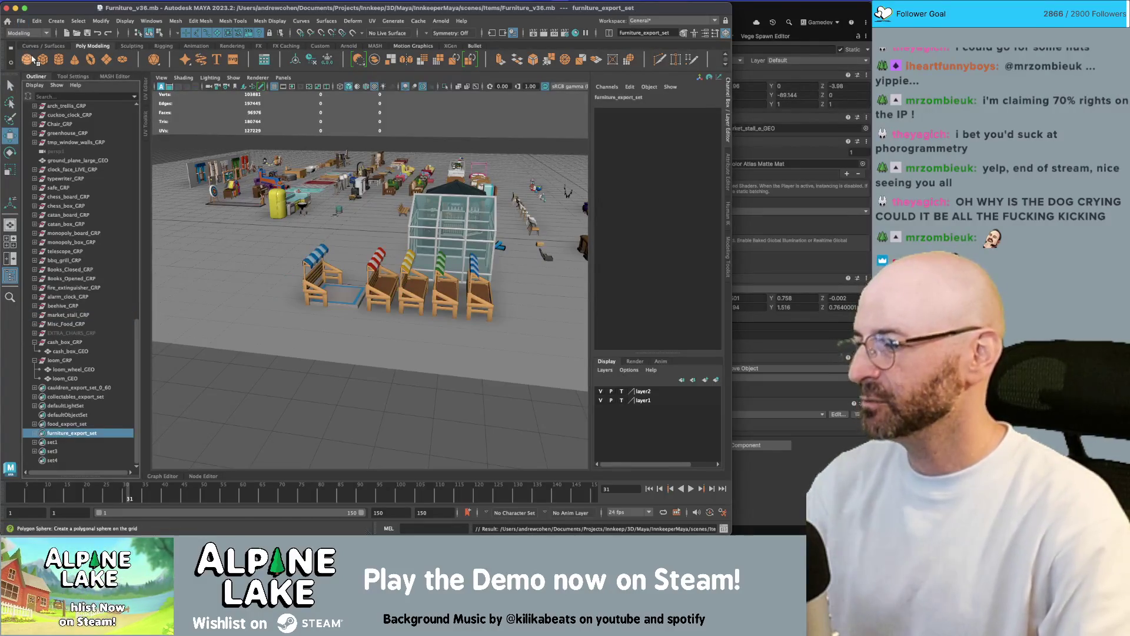
# Export the selected furniture over furniture.fbx, replacing it and dismissing the warnings.
pyautogui.click(20, 20)
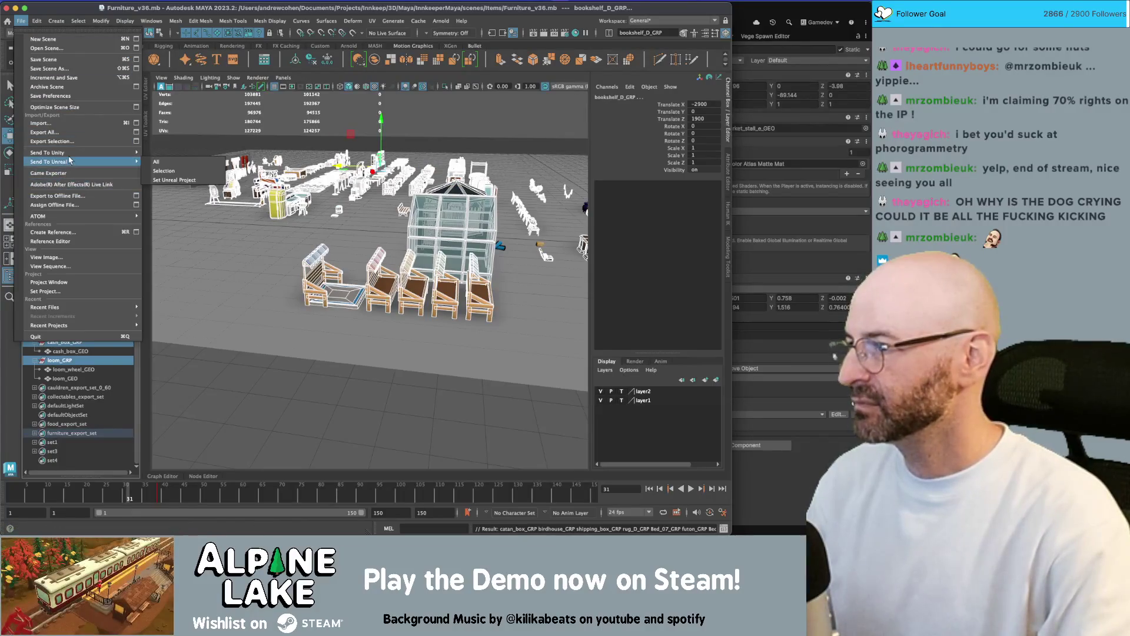
pyautogui.click(52, 141)
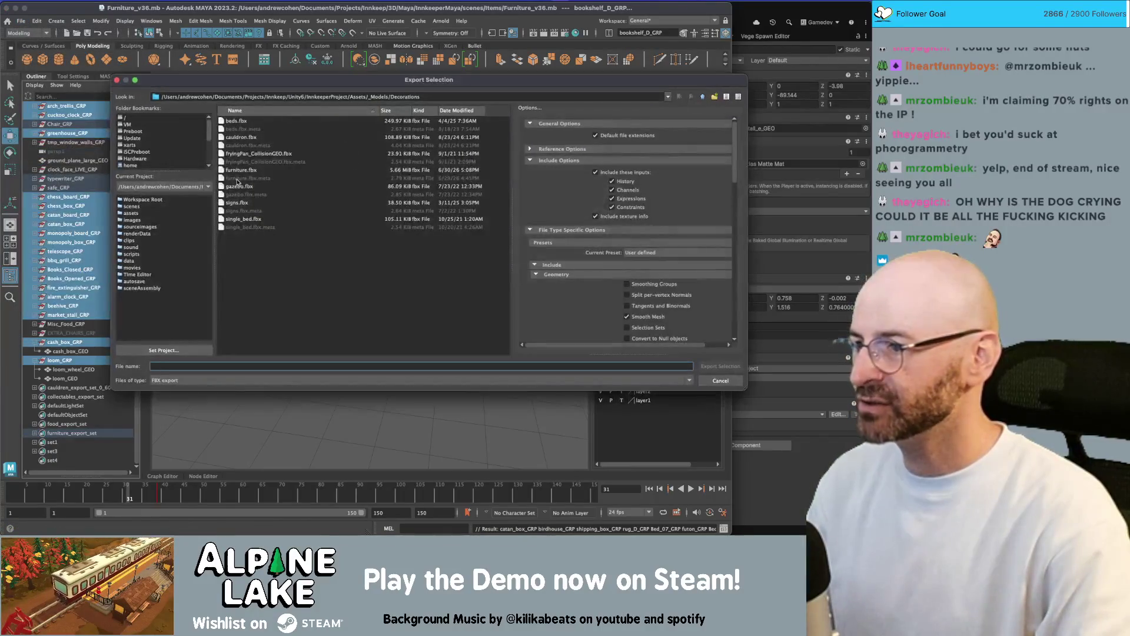
pyautogui.click(243, 170)
pyautogui.click(709, 372)
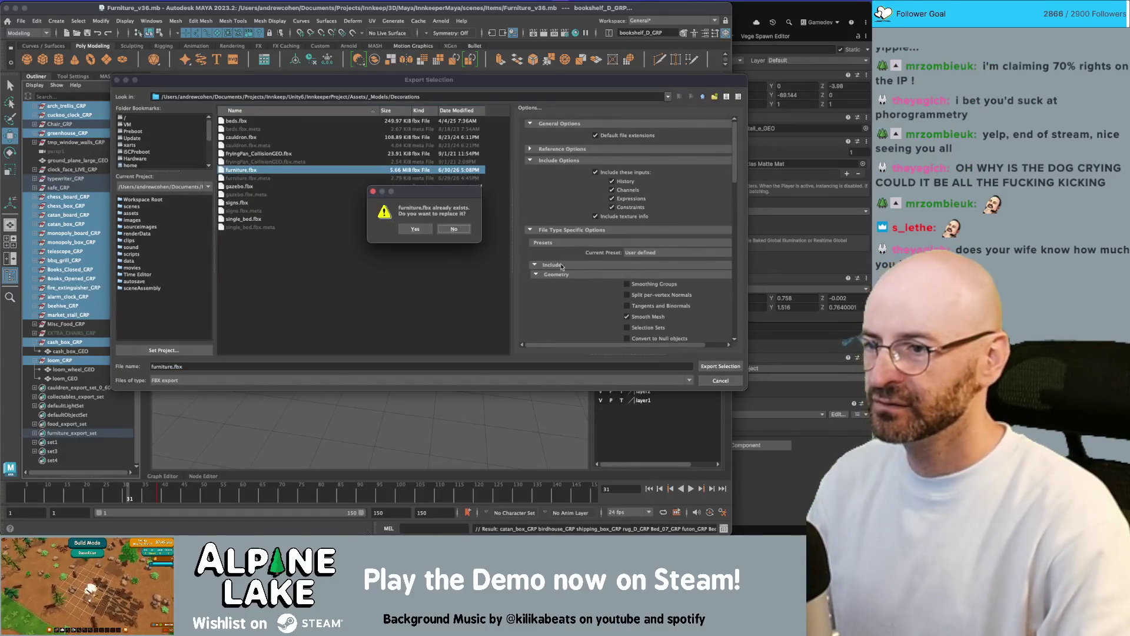
pyautogui.click(422, 231)
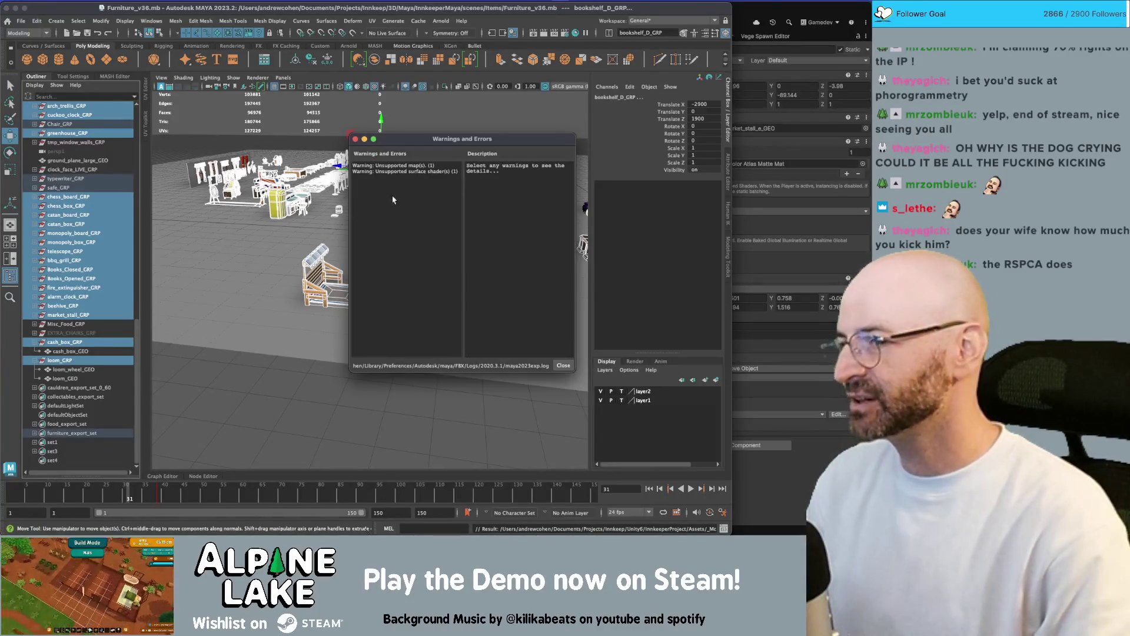
pyautogui.click(356, 139)
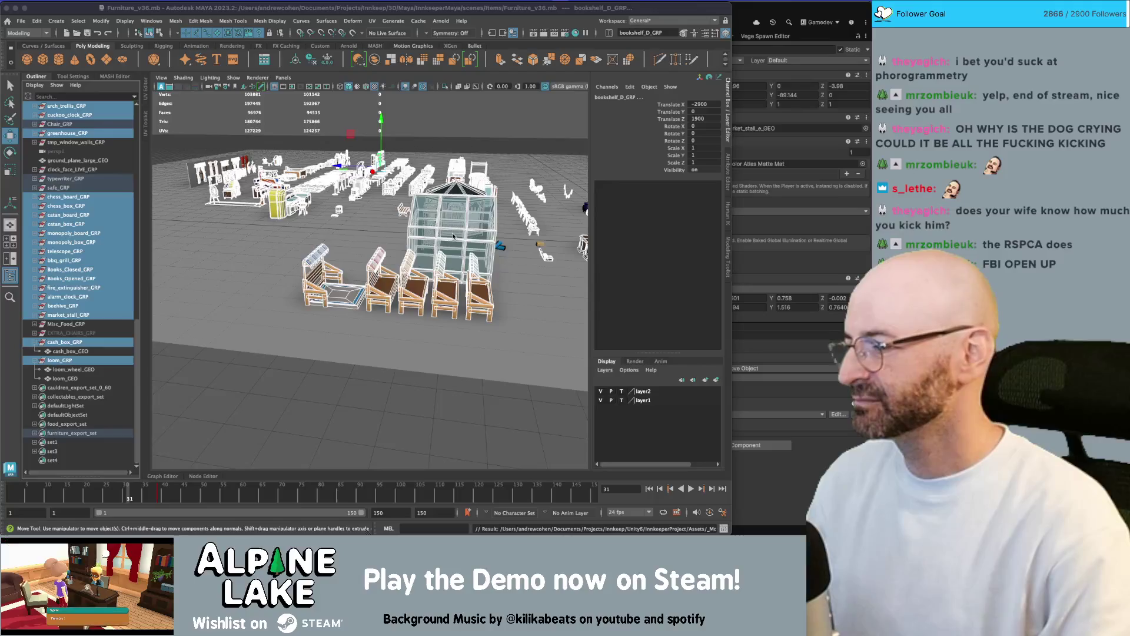
# In Unity, set the market stall's Scale X to 1 to un-mirror it.
pyautogui.press('super+Tab')
pyautogui.click(731, 105)
pyautogui.write('1')
pyautogui.moveTo(341, 194)
pyautogui.mouseDown()
pyautogui.moveTo(326, 181)
pyautogui.moveTo(304, 192)
pyautogui.moveTo(357, 177)
pyautogui.mouseUp()
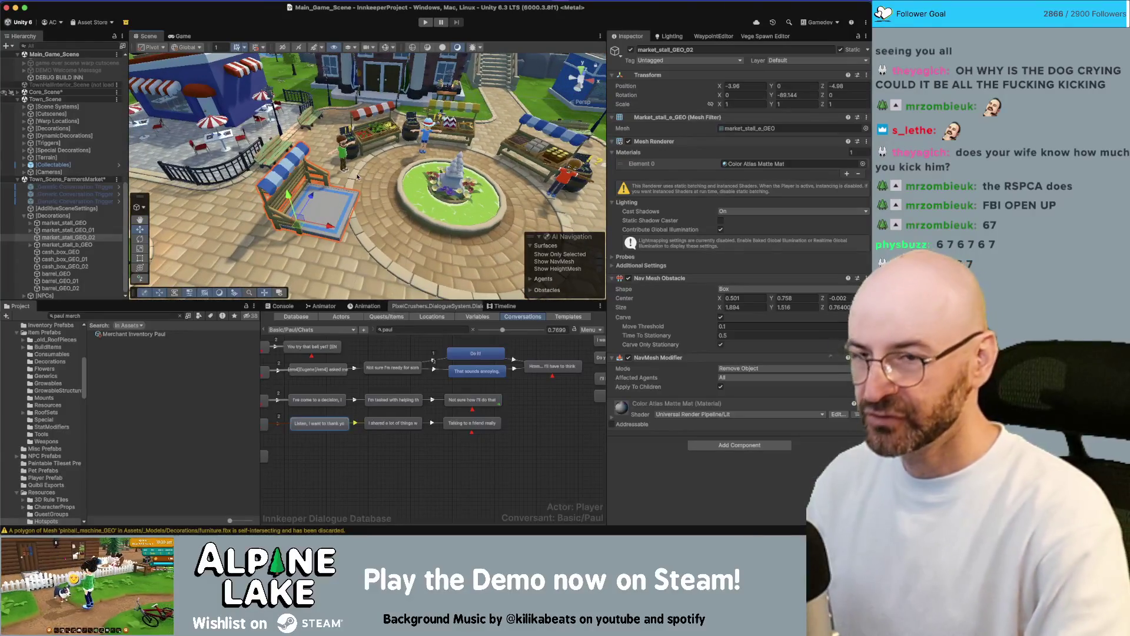
# Snap the stall to position -4, 0, -5 and set its Y rotation to -90.
pyautogui.hotkey('ctrl', '\\')
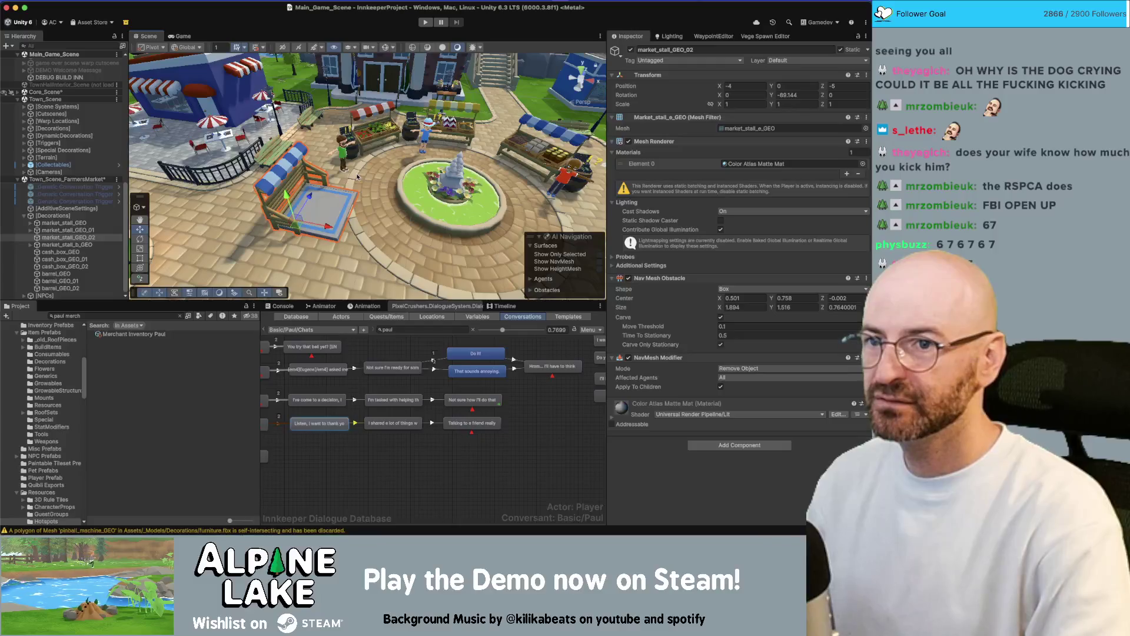
pyautogui.click(807, 96)
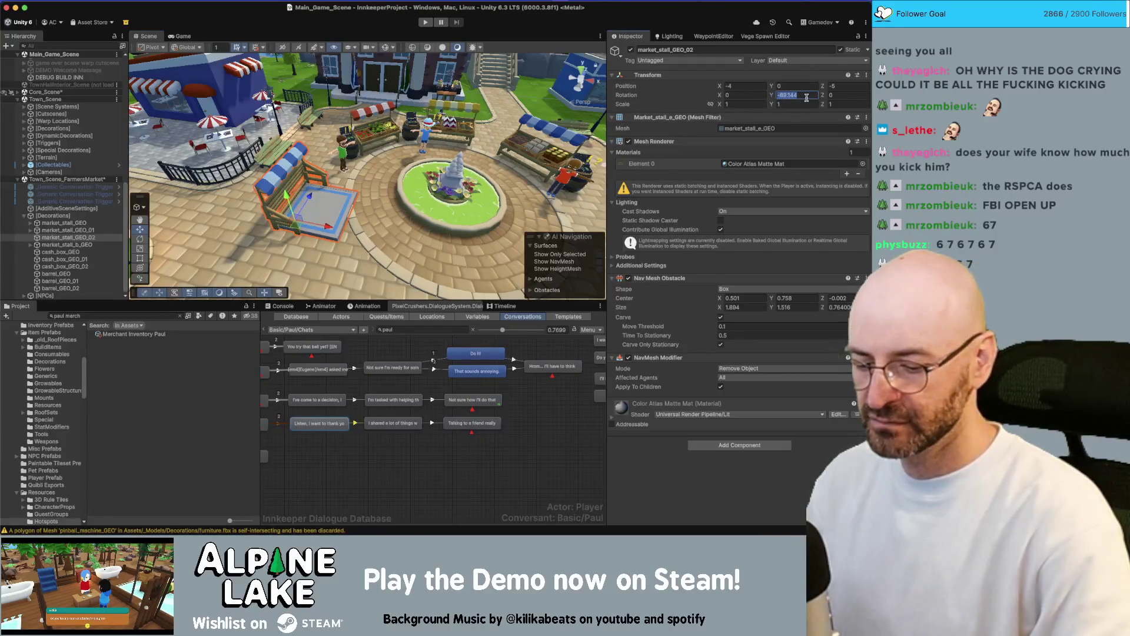
pyautogui.write('90')
pyautogui.moveTo(365, 188); pyautogui.dragTo(380, 171)
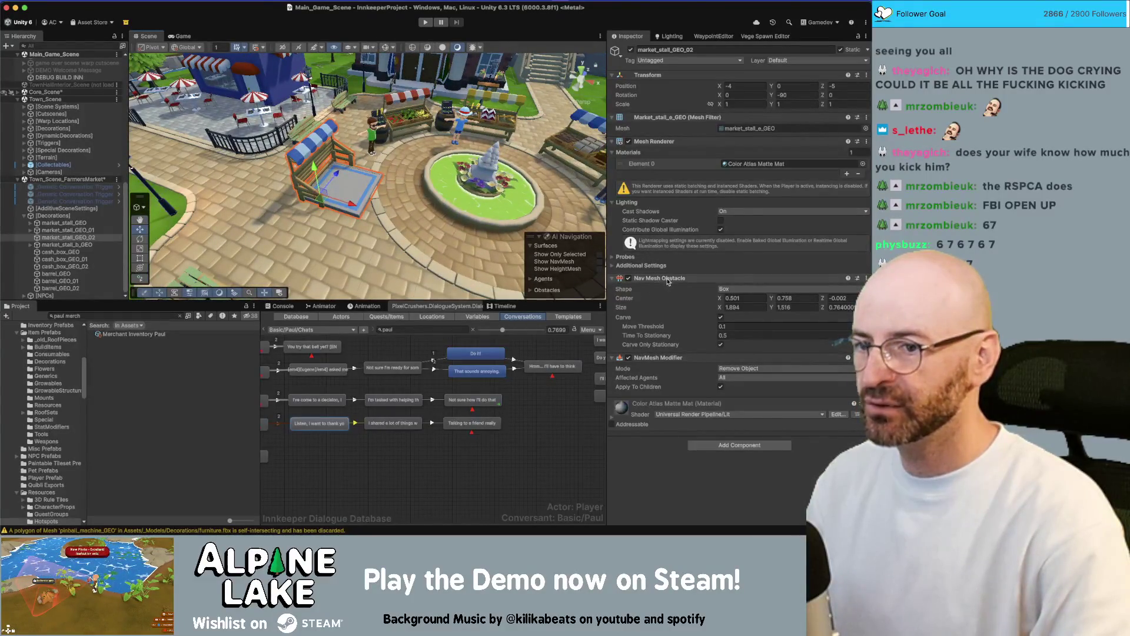
pyautogui.moveTo(318, 182); pyautogui.dragTo(248, 283)
# Turn on Gizmos and orbit around the stall to check it beside the fountain.
pyautogui.click(385, 47)
pyautogui.moveTo(294, 138)
pyautogui.mouseDown()
pyautogui.moveTo(426, 126)
pyautogui.moveTo(447, 151)
pyautogui.mouseUp()
pyautogui.moveTo(372, 167); pyautogui.dragTo(346, 186)
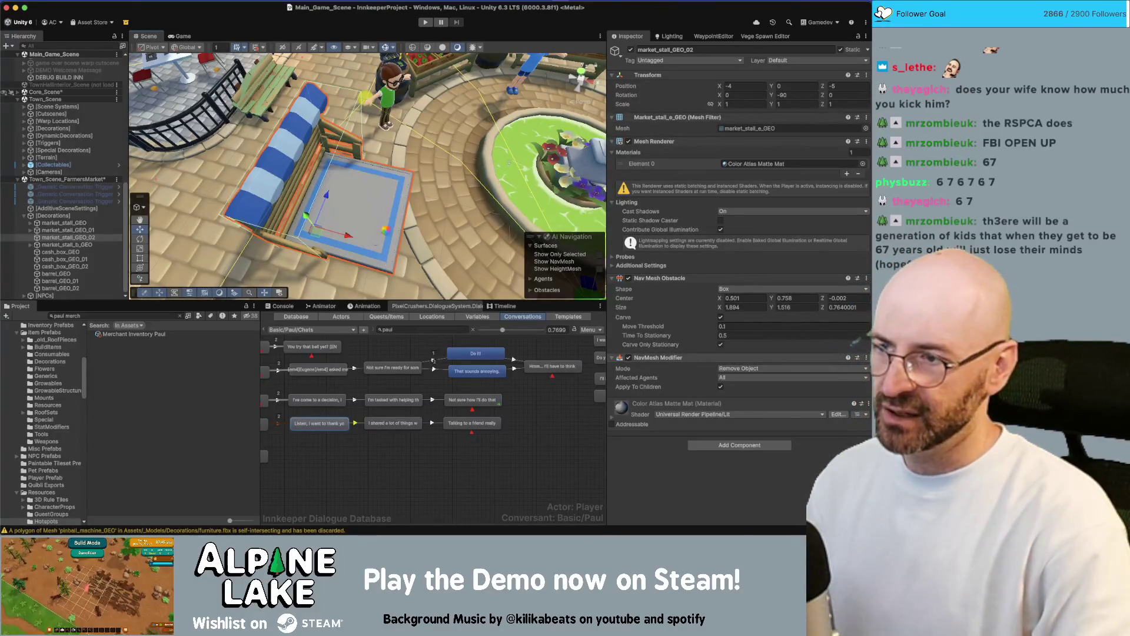
pyautogui.moveTo(412, 200); pyautogui.dragTo(447, 205)
# Set the obstacle Center to 0.5, 0.5, -0.5 and Size X and Z to 1.75.
pyautogui.click(744, 298)
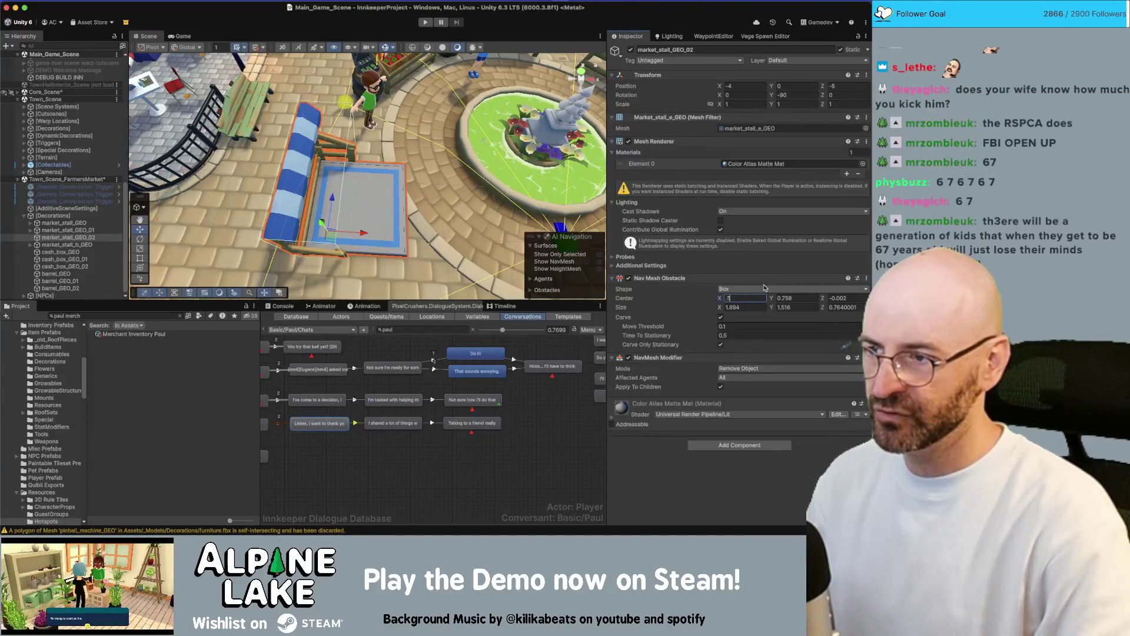
pyautogui.press('Tab')
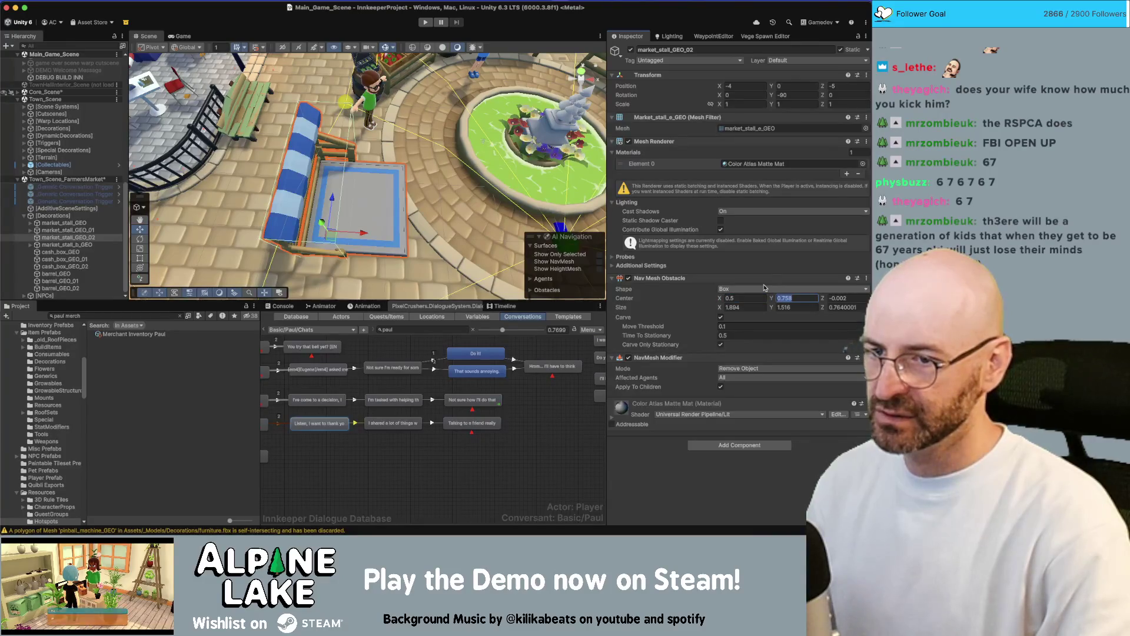
pyautogui.write('0.5')
pyautogui.press('Tab')
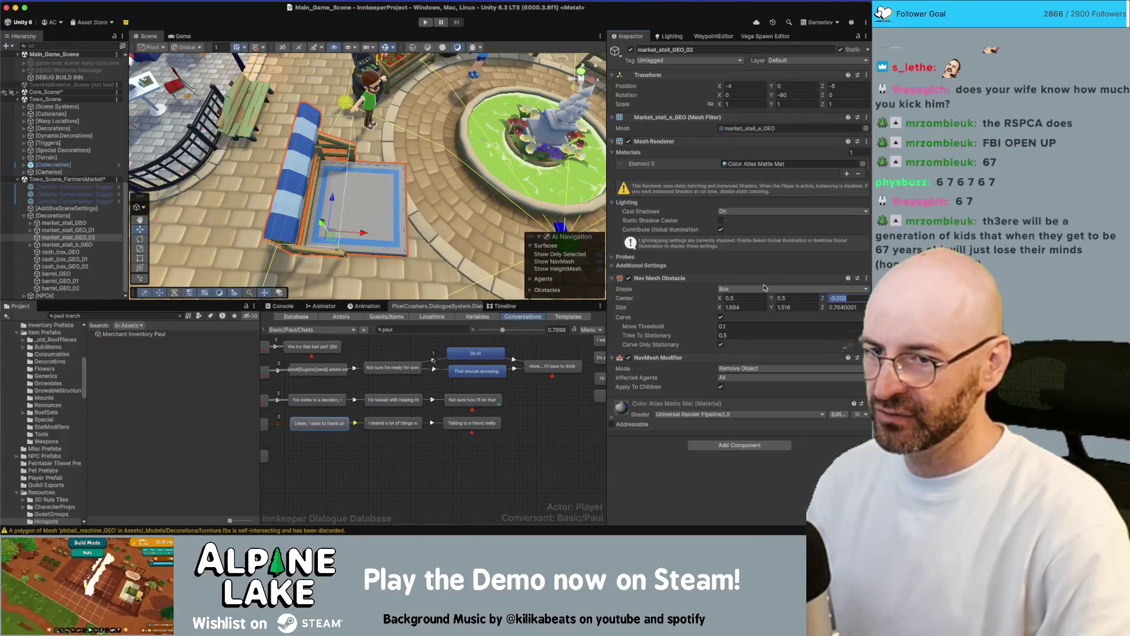
pyautogui.write('.5')
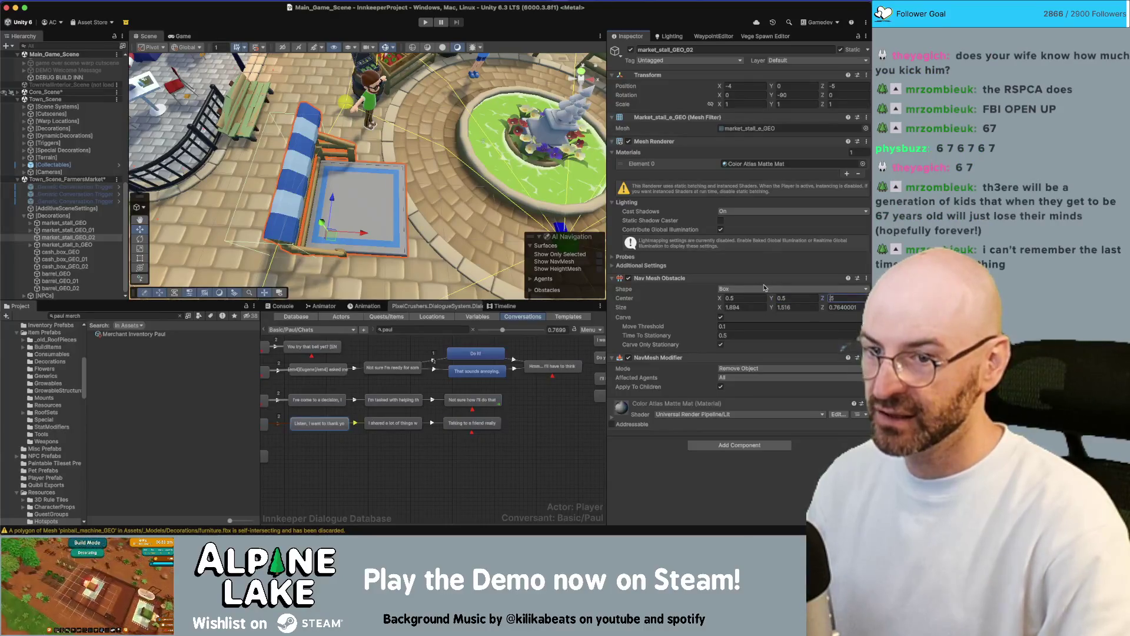
pyautogui.press('Tab')
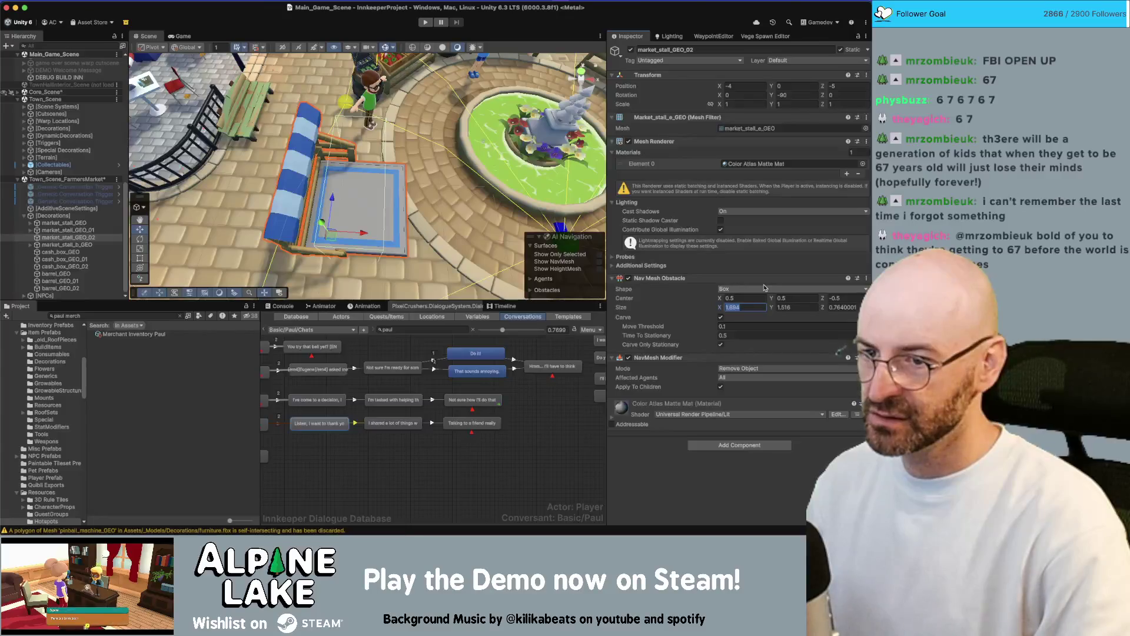
pyautogui.write('1.75')
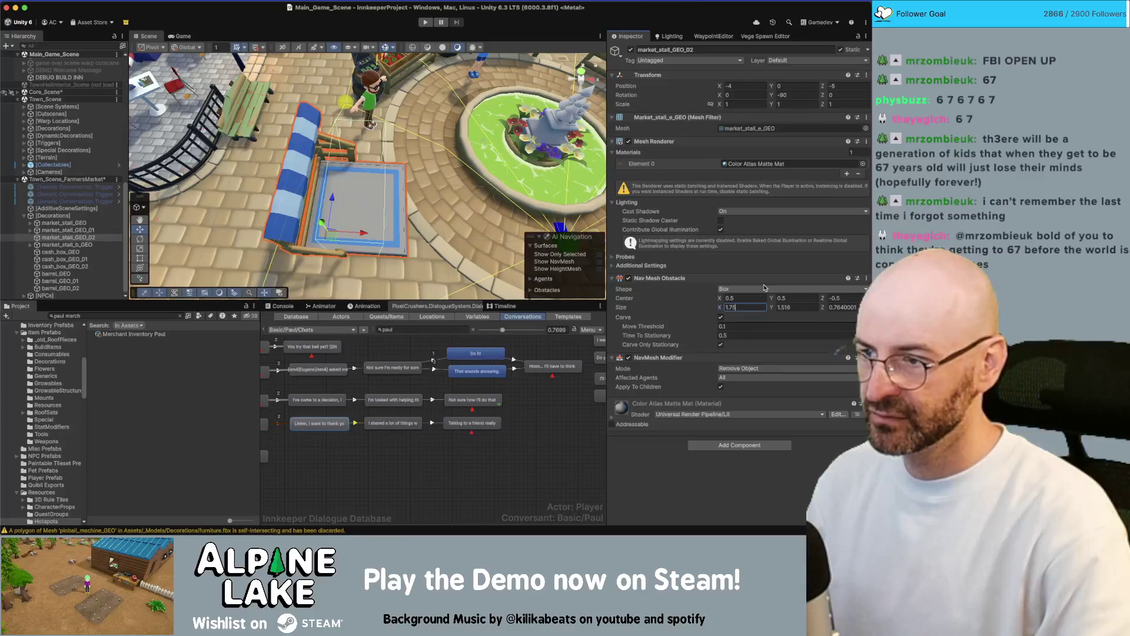
pyautogui.press('Tab')
pyautogui.press('Tab')
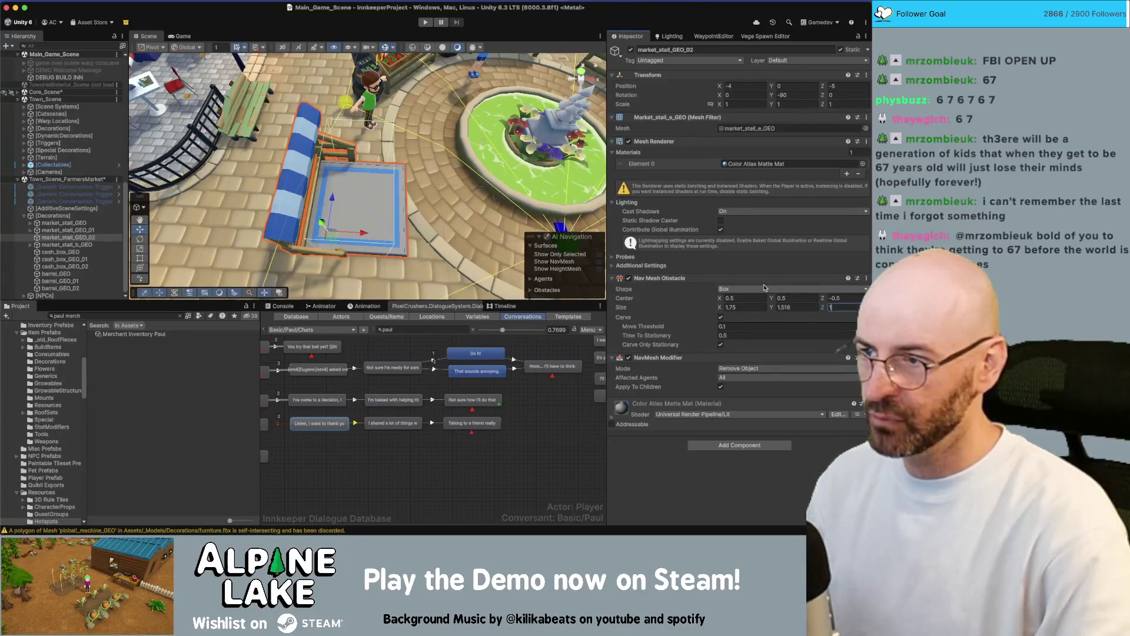
pyautogui.write('1.75')
# Frame the market stall in a low view and select the obstacle's height field.
pyautogui.moveTo(428, 268)
pyautogui.mouseDown()
pyautogui.moveTo(389, 201)
pyautogui.moveTo(462, 187)
pyautogui.mouseUp()
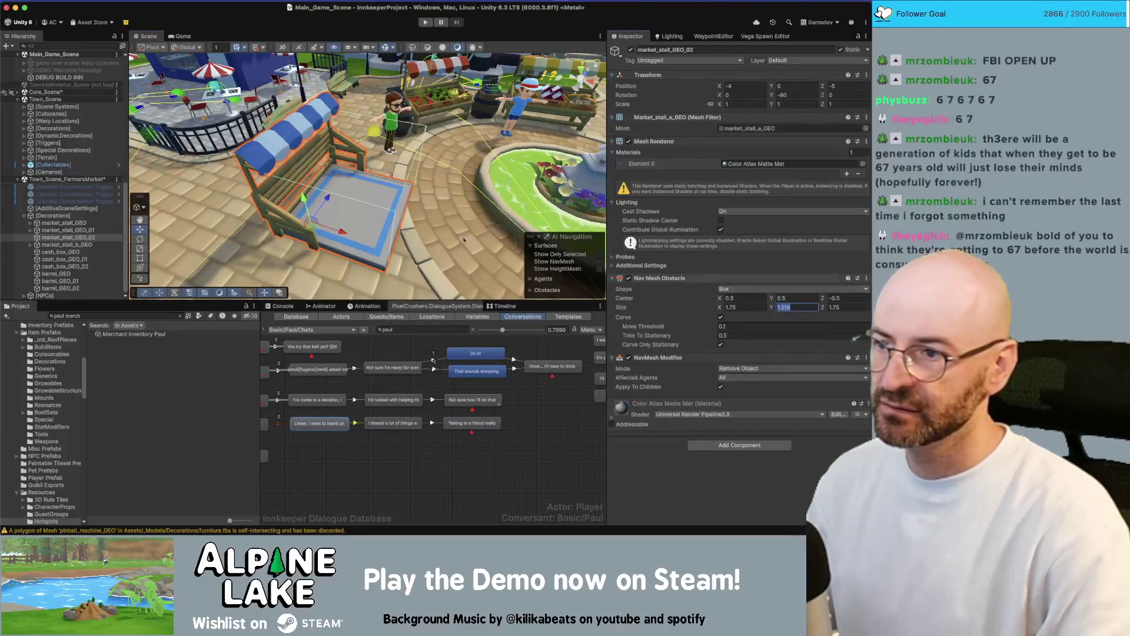
pyautogui.press('f')
pyautogui.click(802, 305)
# Set the obstacle's Size Y to 1 and orbit to a top-down view of the stall.
pyautogui.write('1')
pyautogui.moveTo(353, 212)
pyautogui.mouseDown()
pyautogui.moveTo(306, 218)
pyautogui.moveTo(319, 221)
pyautogui.mouseUp()
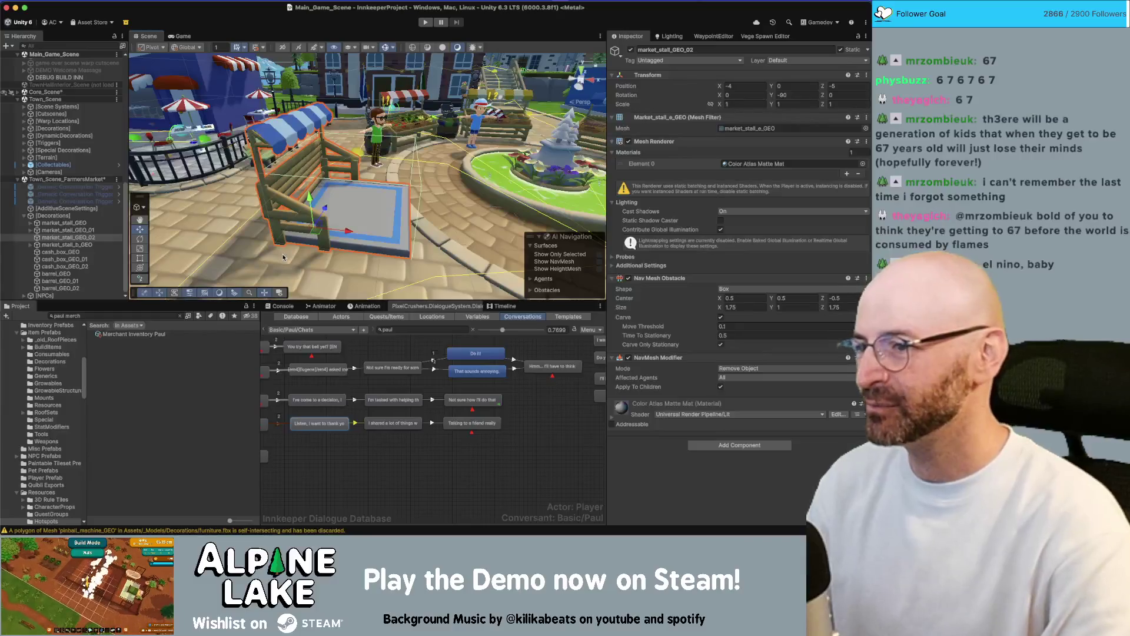
pyautogui.moveTo(487, 142)
pyautogui.mouseDown()
pyautogui.moveTo(301, 233)
pyautogui.moveTo(283, 189)
pyautogui.mouseUp()
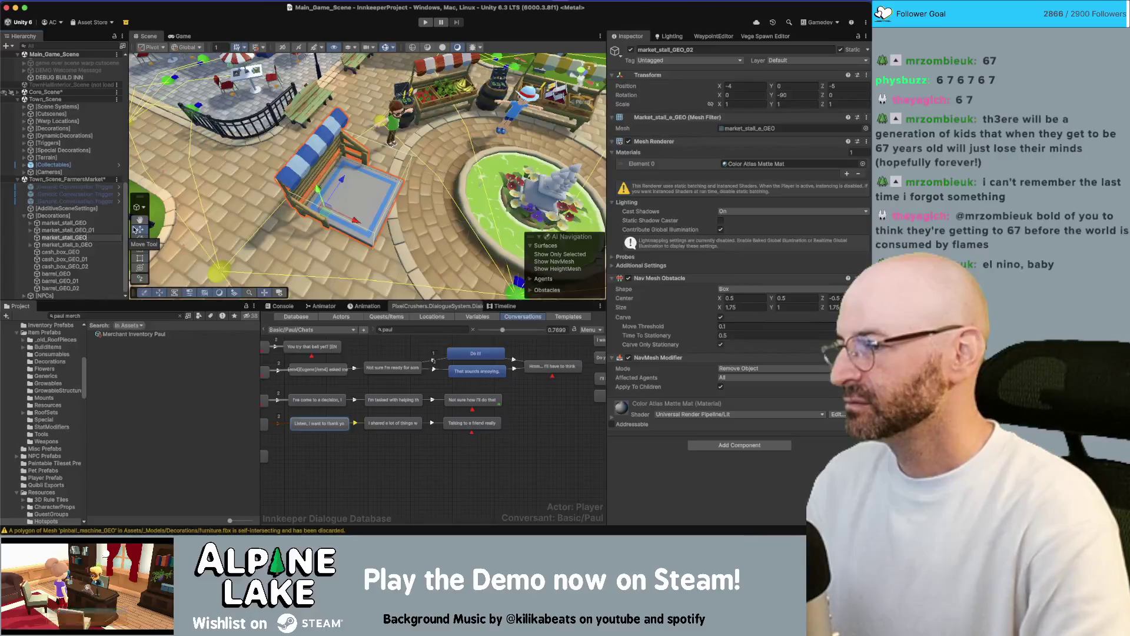
# Rename the stalls to letter names such as market_stall_e_GEO, market_stall_c_GEO and market_stall_d_GEO.
pyautogui.write('e_')
pyautogui.press('Return')
pyautogui.press('Up')
pyautogui.press('Return')
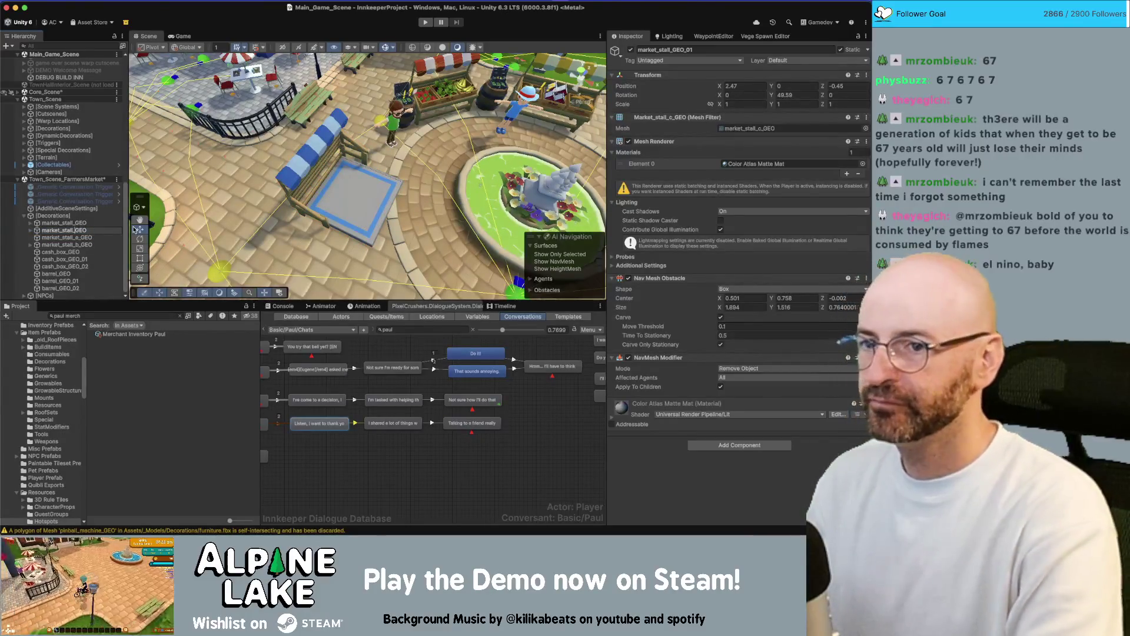
pyautogui.press('Return')
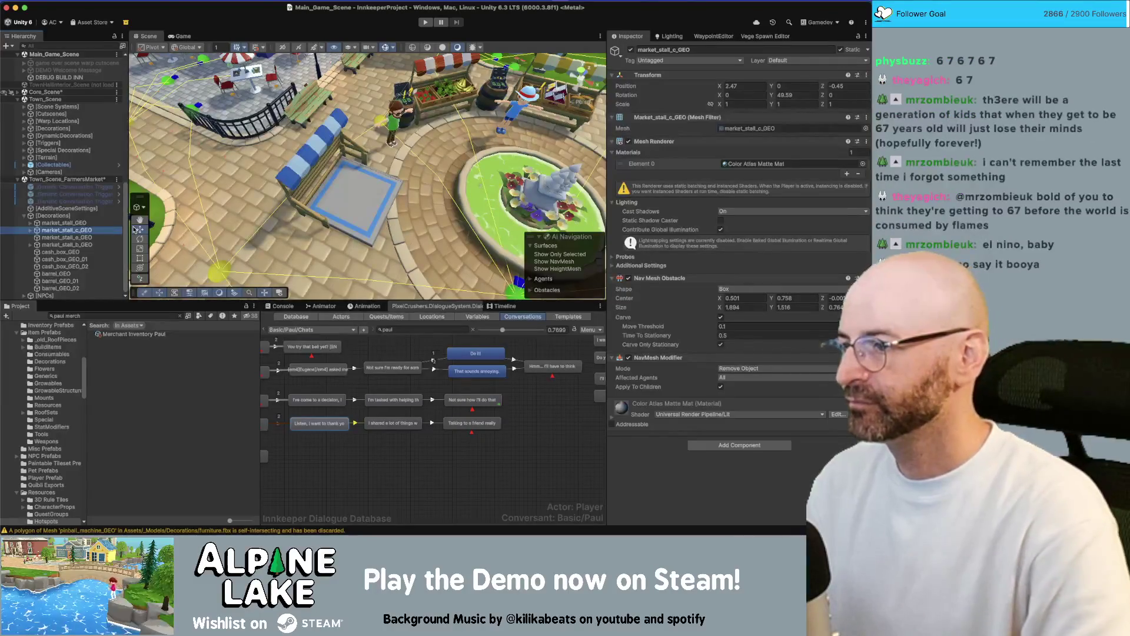
pyautogui.press('Down')
pyautogui.press('Down')
pyautogui.click(135, 229)
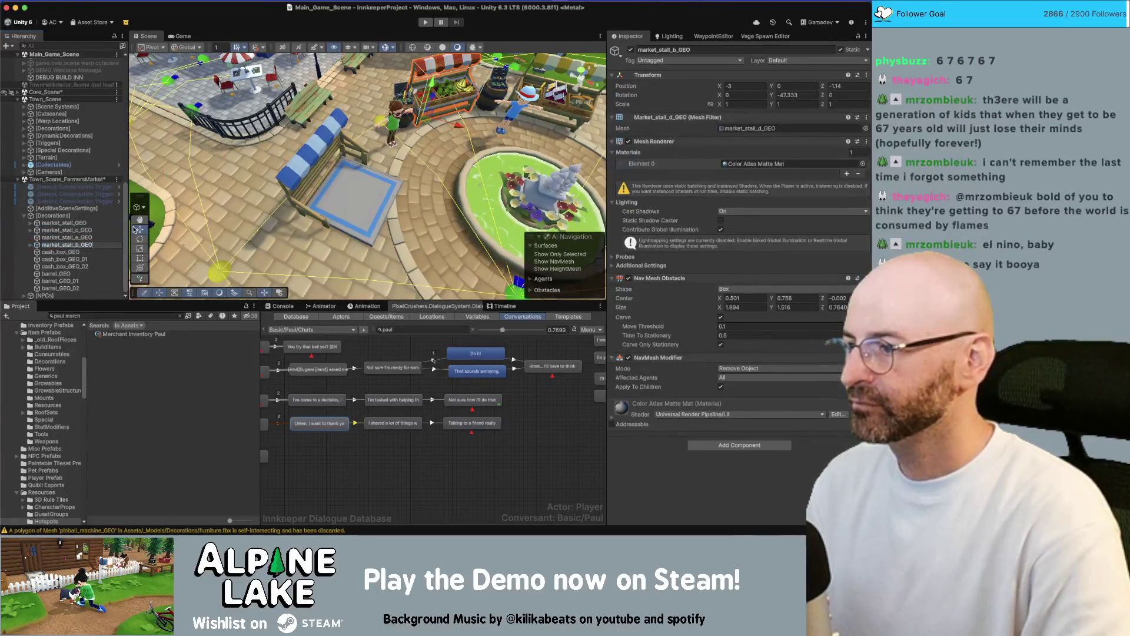
pyautogui.press('BackSpace')
pyautogui.write('d')
pyautogui.press('Return')
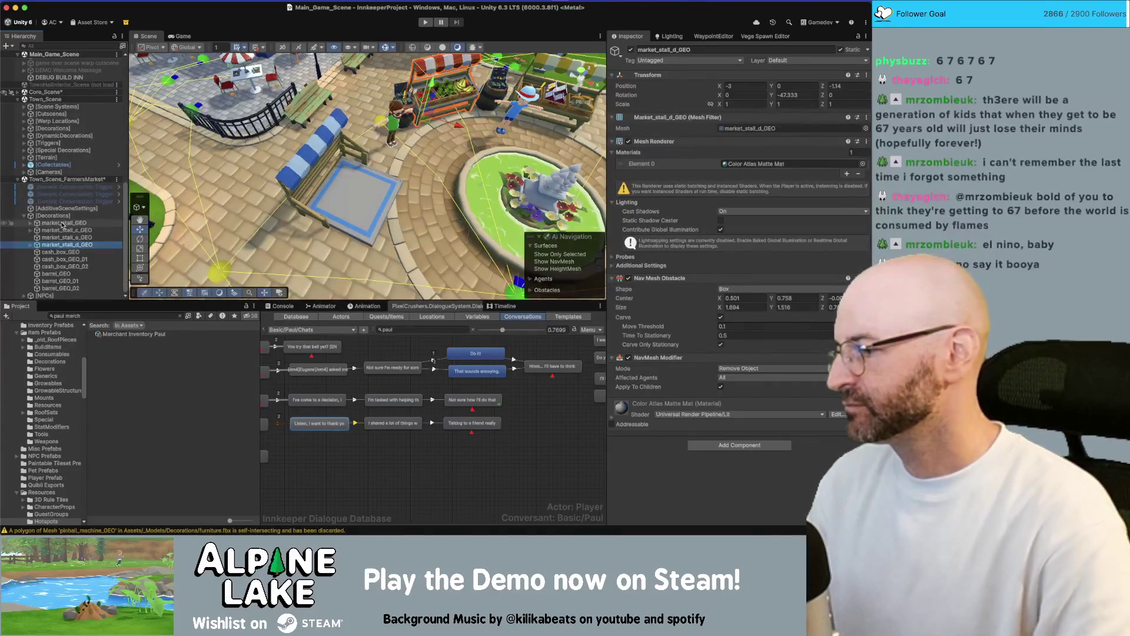
# Hide the Scene gizmos and clear the Project asset search.
pyautogui.moveTo(394, 154); pyautogui.dragTo(411, 149)
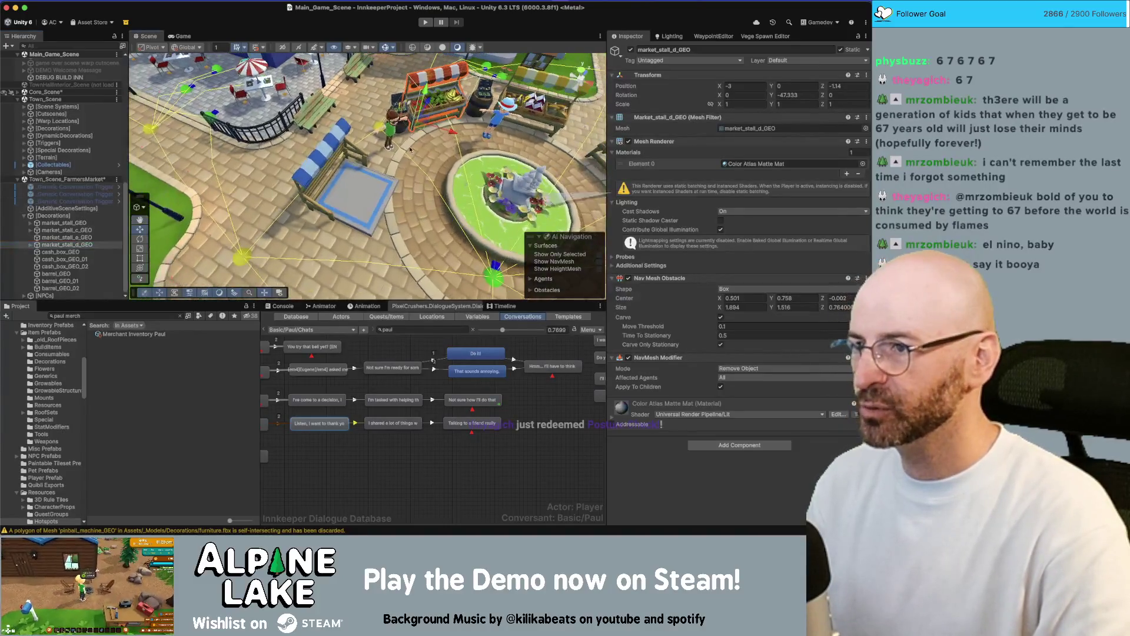
pyautogui.click(385, 47)
pyautogui.scroll(5, 346, 139)
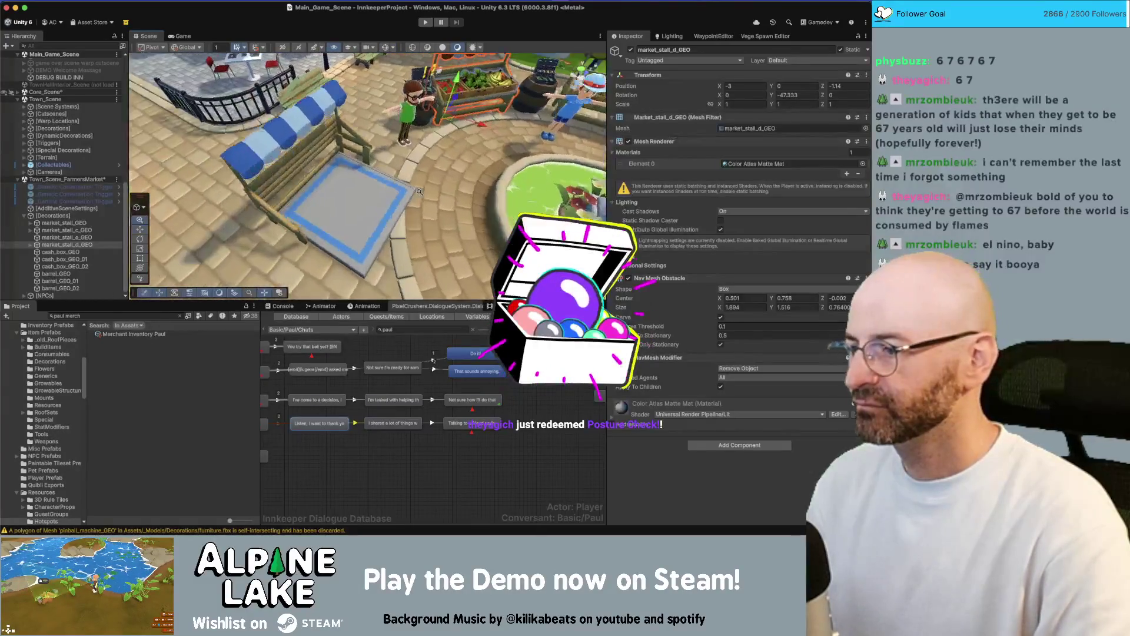
pyautogui.click(109, 316)
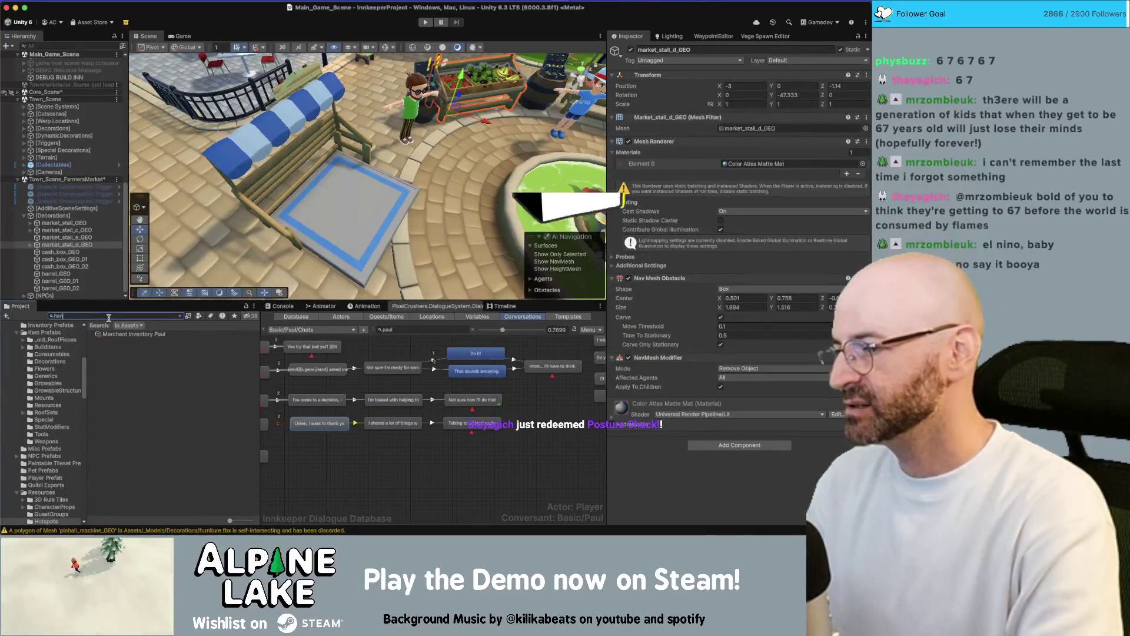
# Search the Project for 'hanging cha' and drop Decor Chair Hanging into the scene.
pyautogui.write('hanging cha')
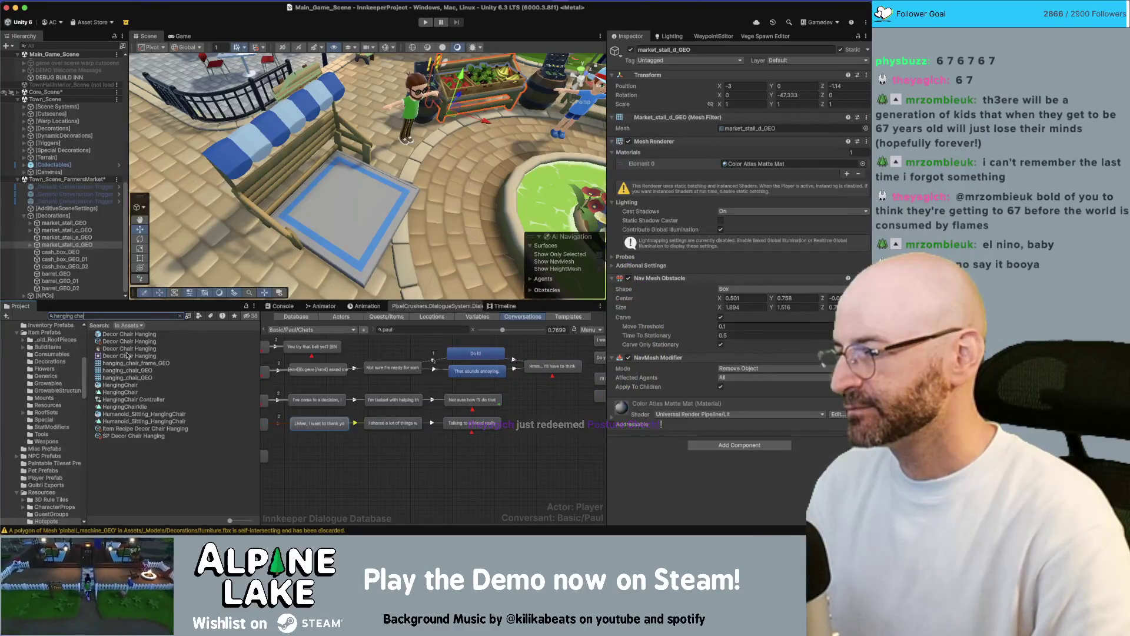
pyautogui.click(130, 334)
pyautogui.moveTo(335, 186); pyautogui.dragTo(331, 177)
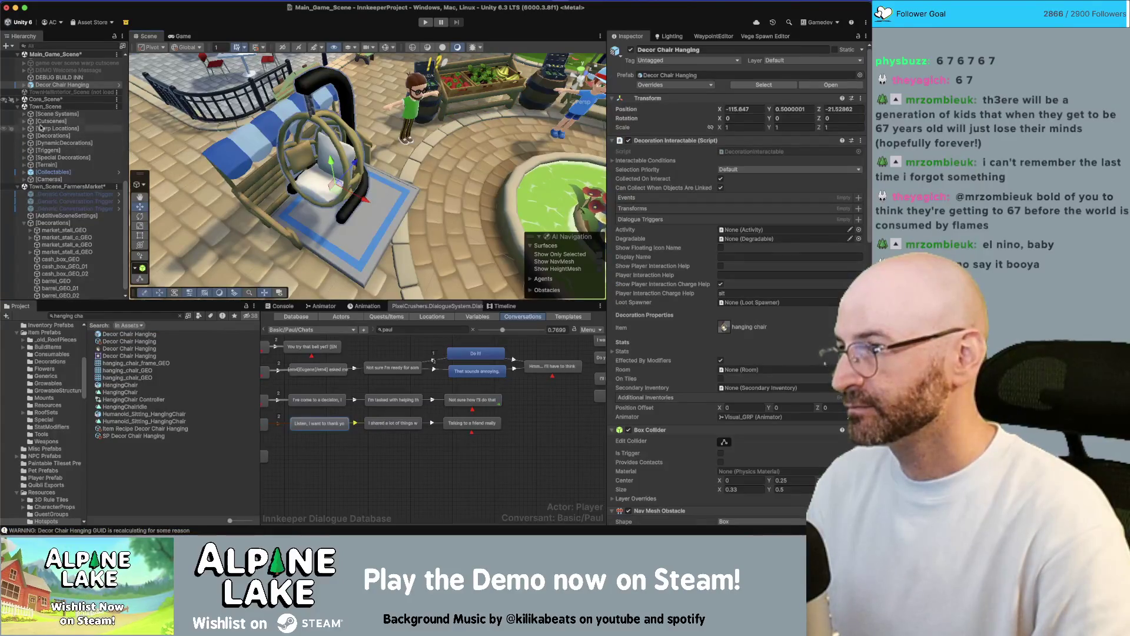
# Expand Decor Chair Hanging > Visual_GRP > hanging_chair_GRP, then focus on market_stall_d_GEO.
pyautogui.click(24, 85)
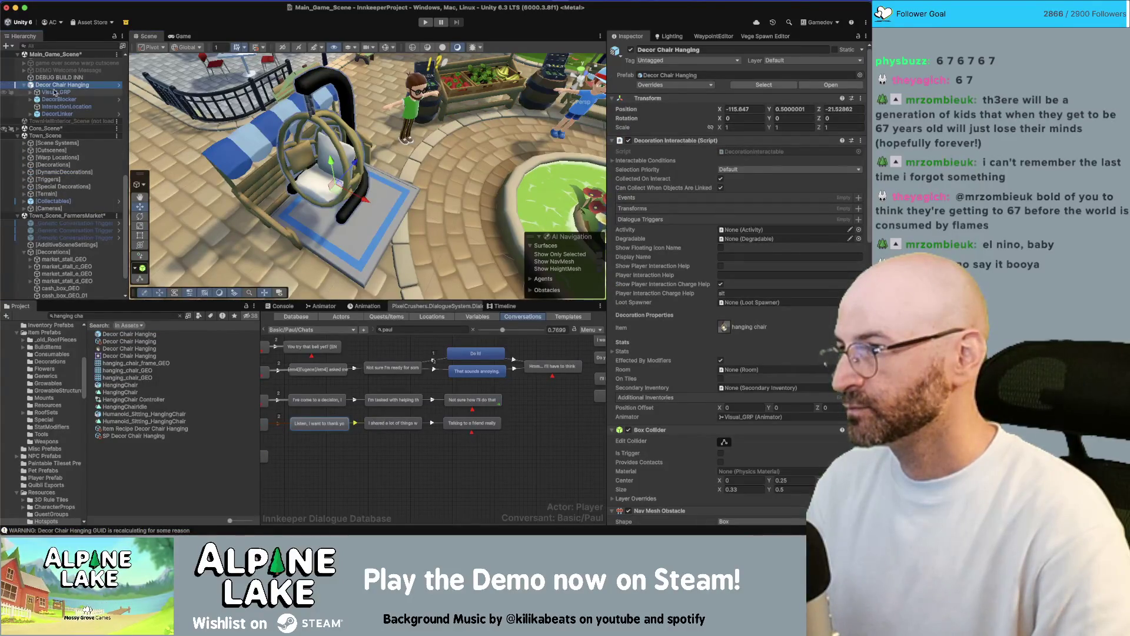
pyautogui.click(37, 93)
pyautogui.click(31, 92)
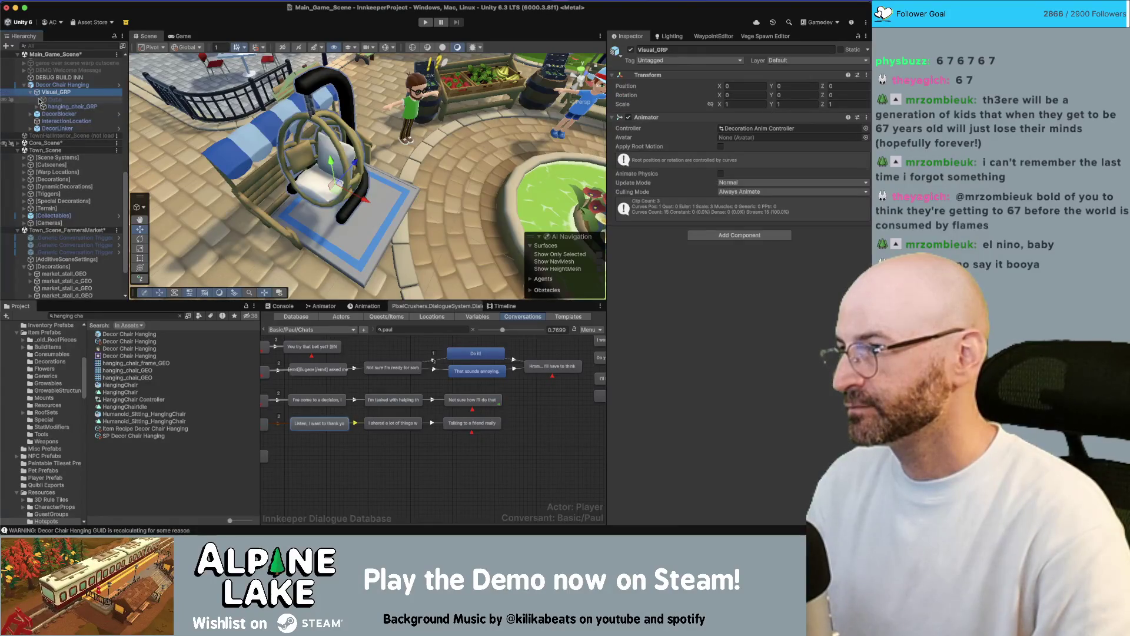
pyautogui.click(52, 107)
pyautogui.click(36, 107)
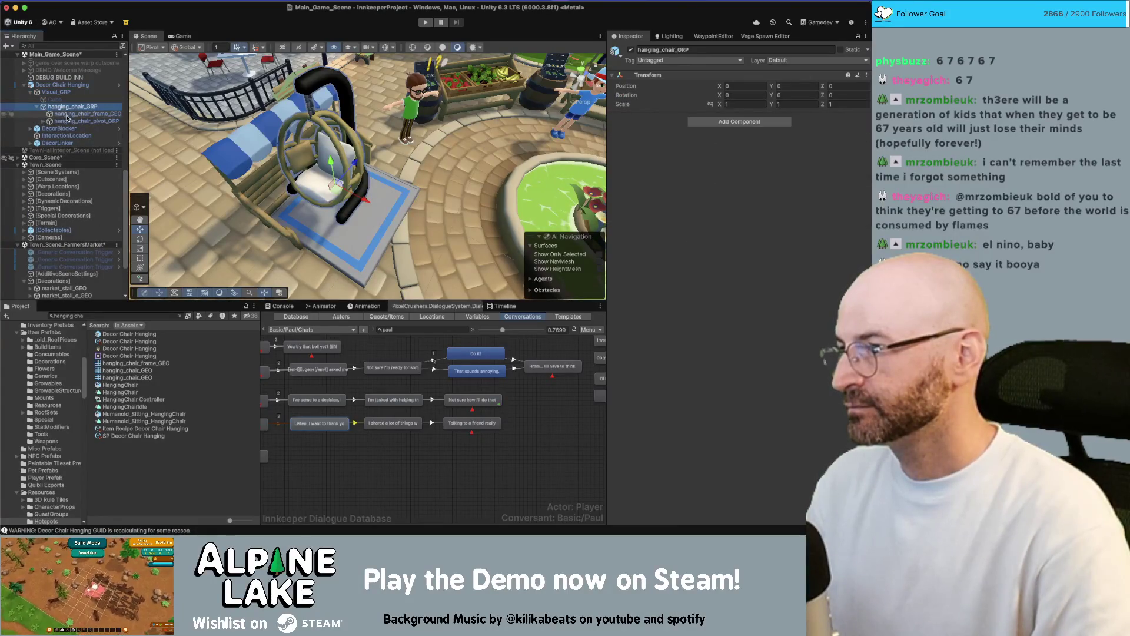
pyautogui.click(71, 114)
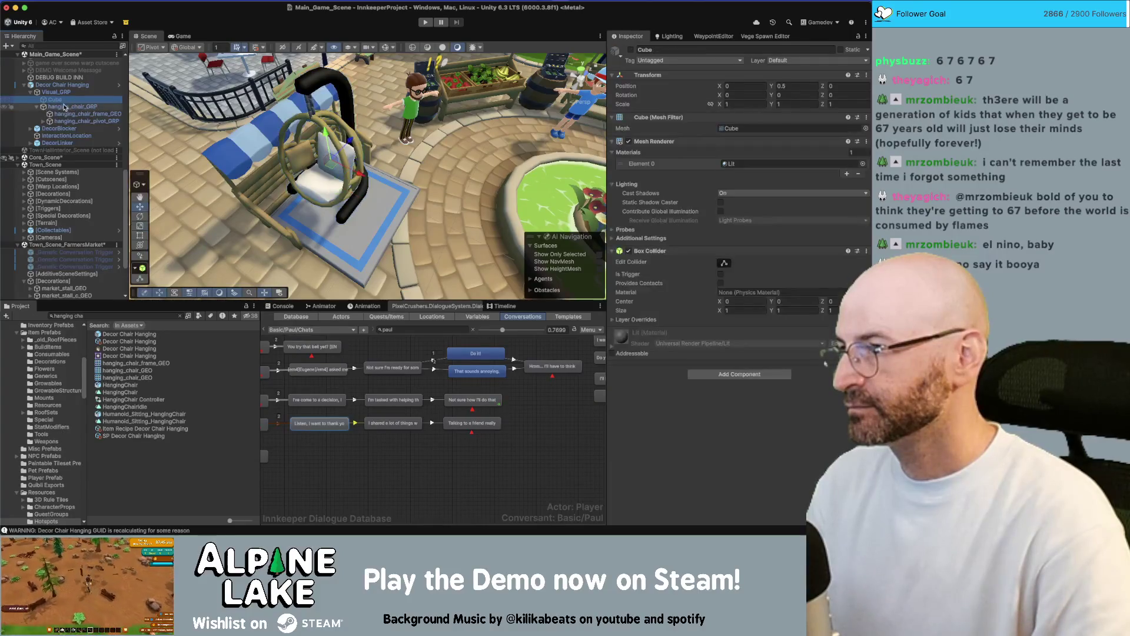
pyautogui.click(70, 106)
pyautogui.scroll(-3, 61, 262)
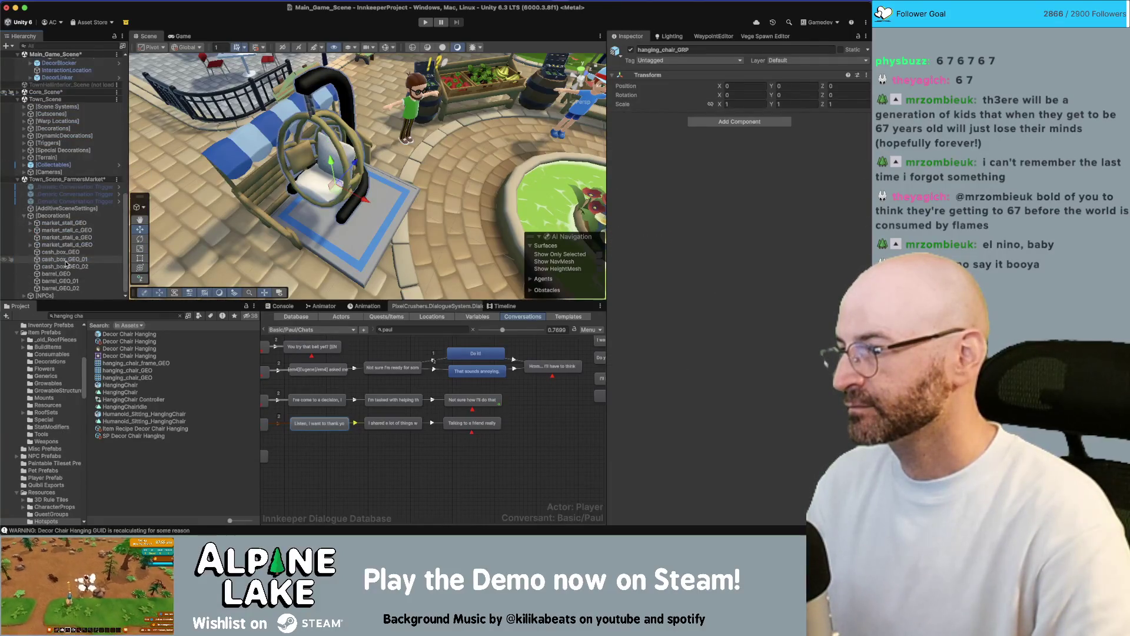
pyautogui.doubleClick(72, 244)
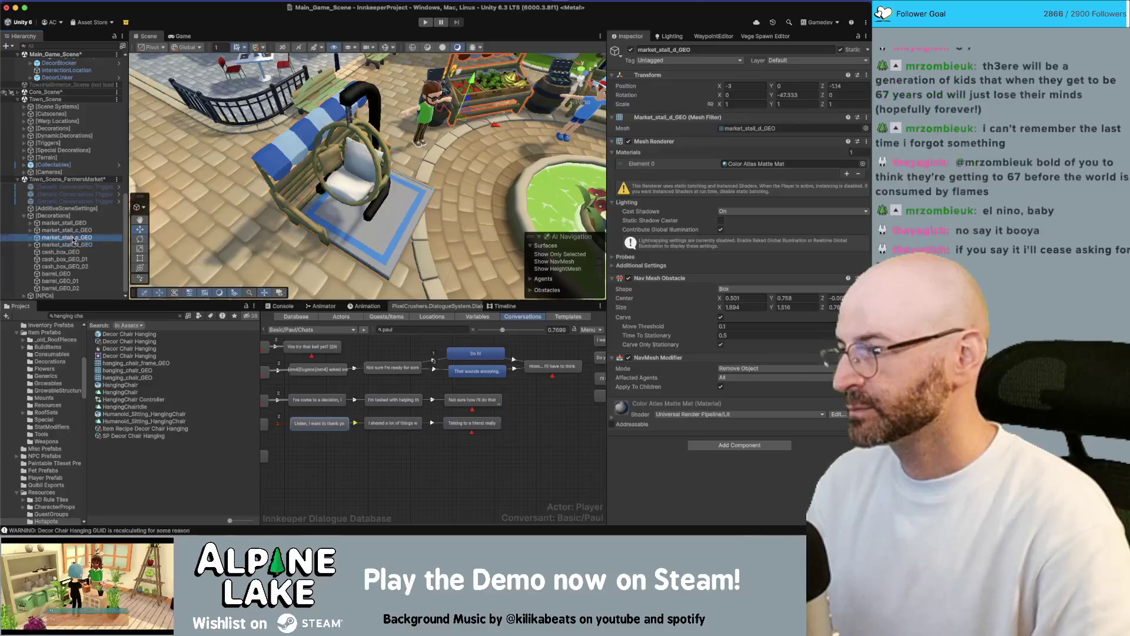
# Parent hanging_chair_GRP under market_stall_e_GEO and delete the leftover Decor Chair Hanging.
pyautogui.click(72, 239)
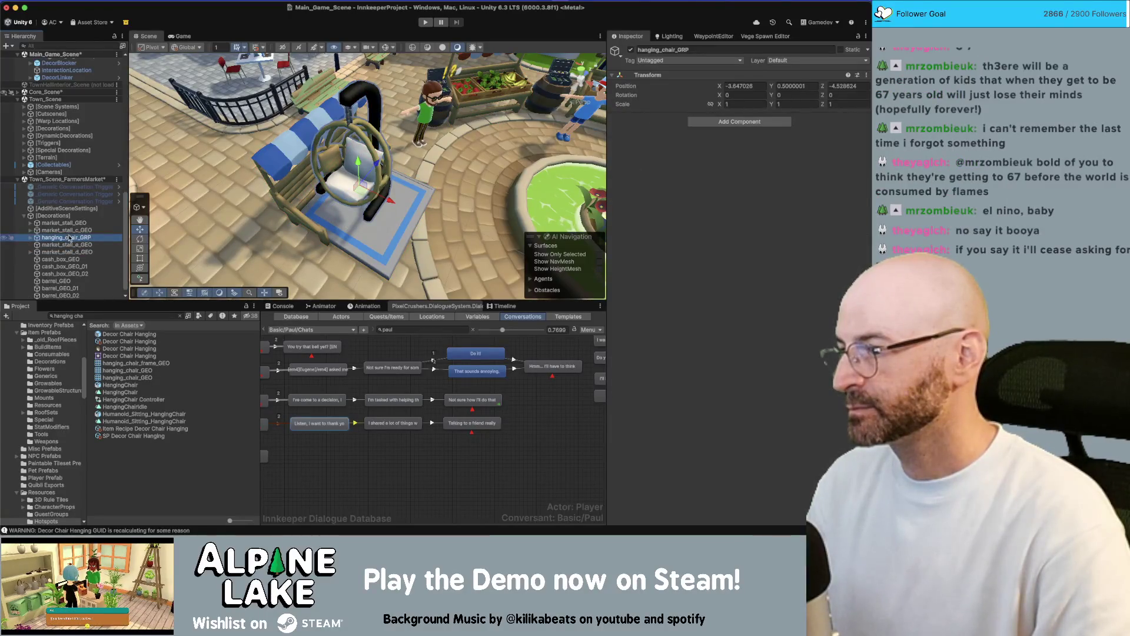
pyautogui.moveTo(70, 238); pyautogui.dragTo(65, 148)
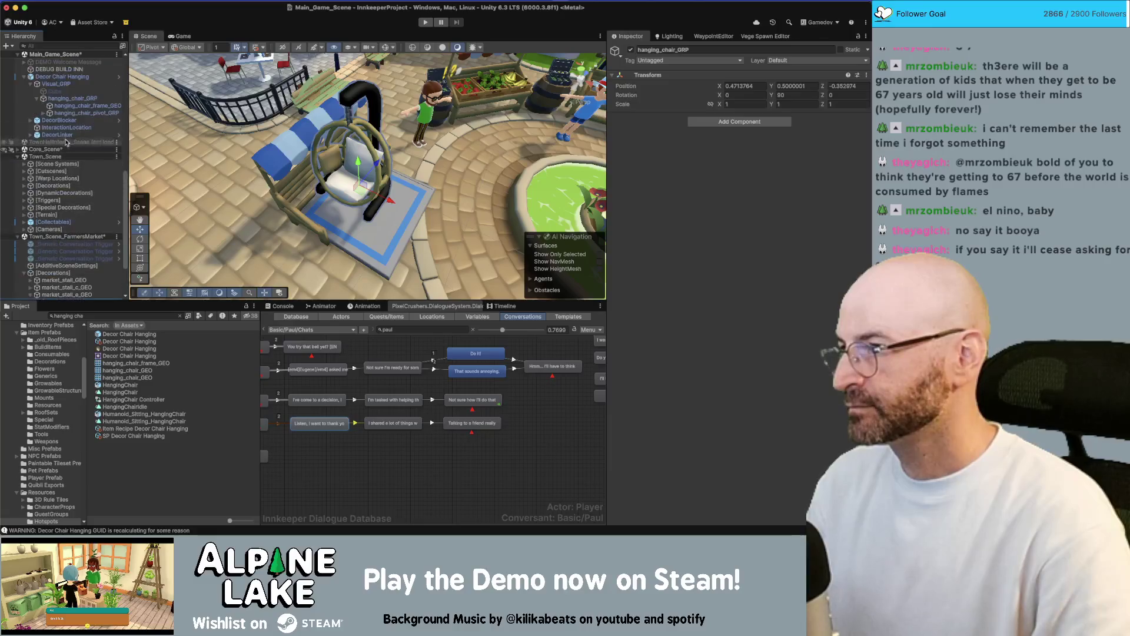
pyautogui.click(69, 76)
pyautogui.press('Delete')
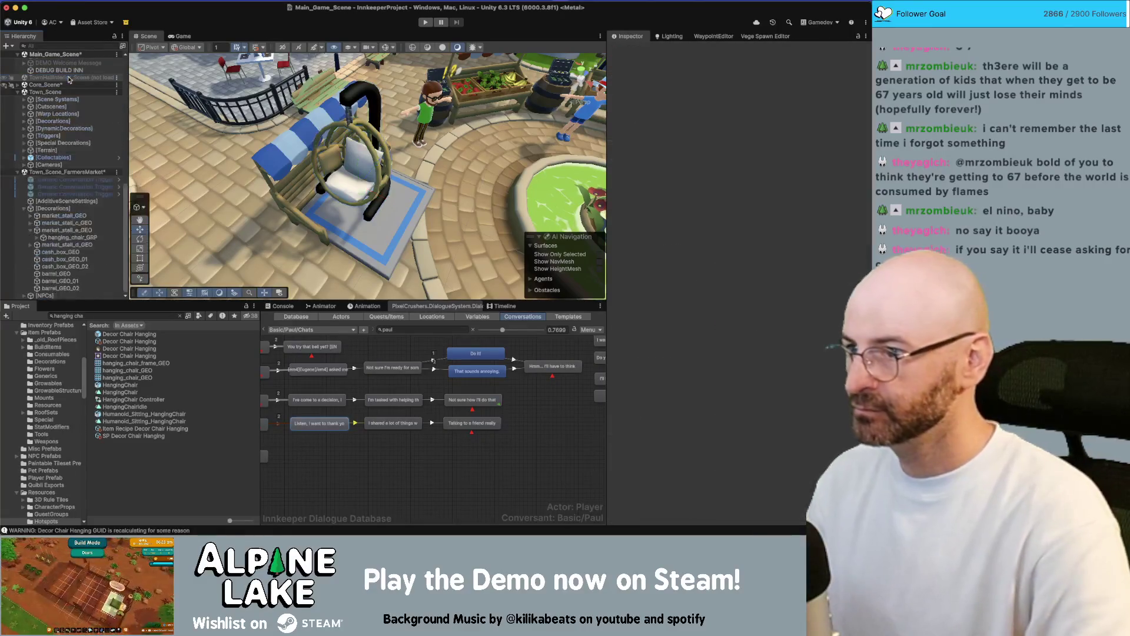
# Set the hanging chair group's Position Y to 0 and uniform Scale to 0.75.
pyautogui.click(359, 103)
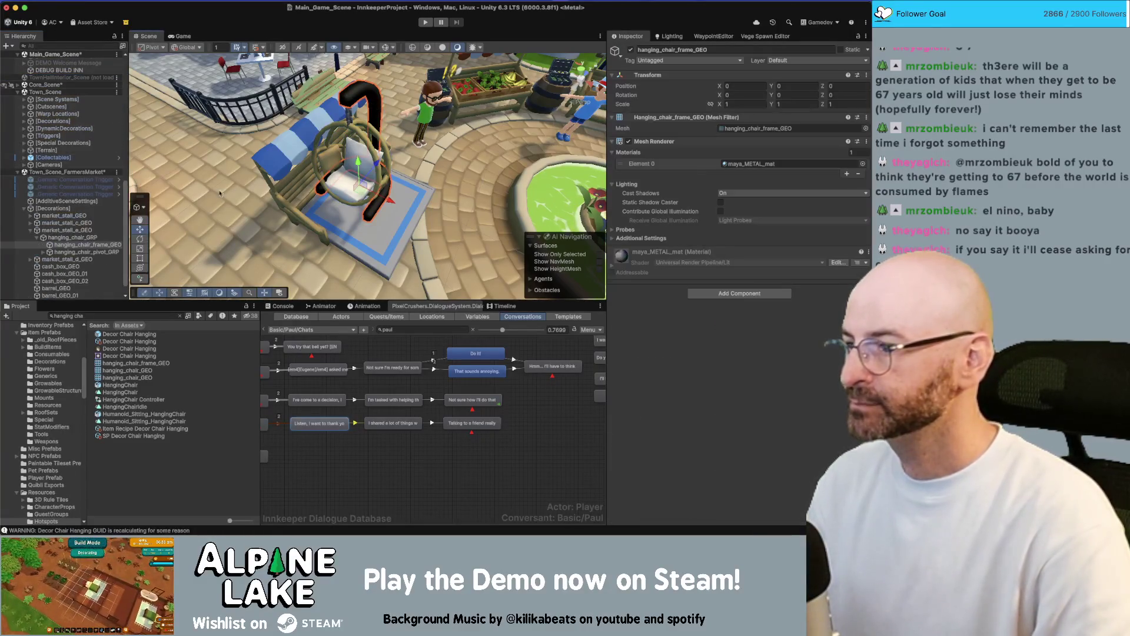
pyautogui.click(73, 238)
pyautogui.click(793, 87)
pyautogui.write('0')
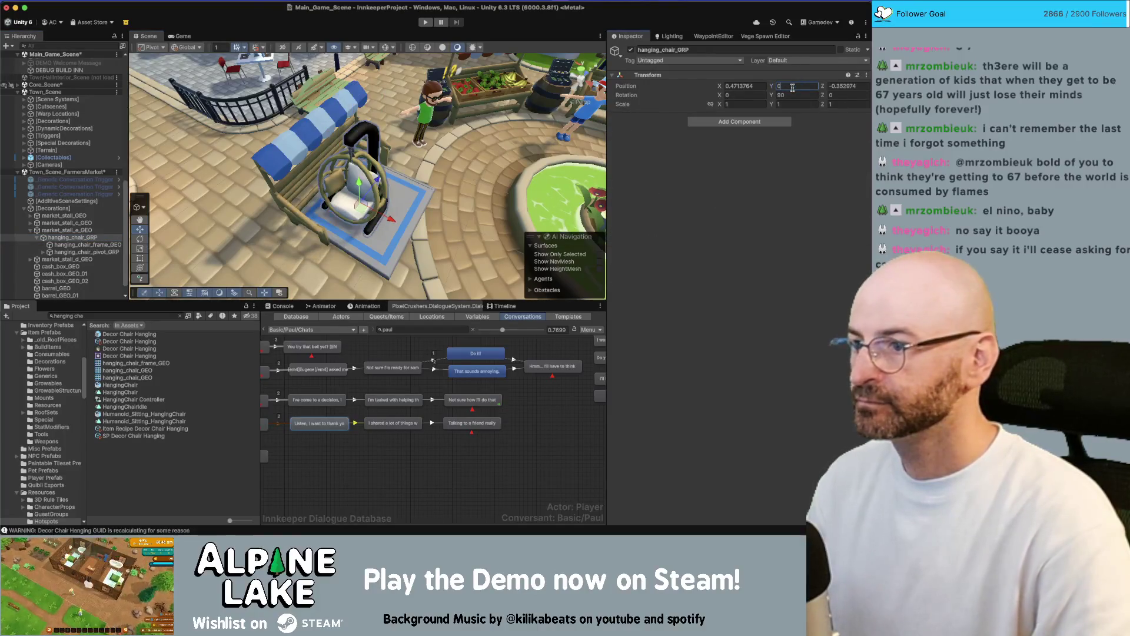
pyautogui.press('Return')
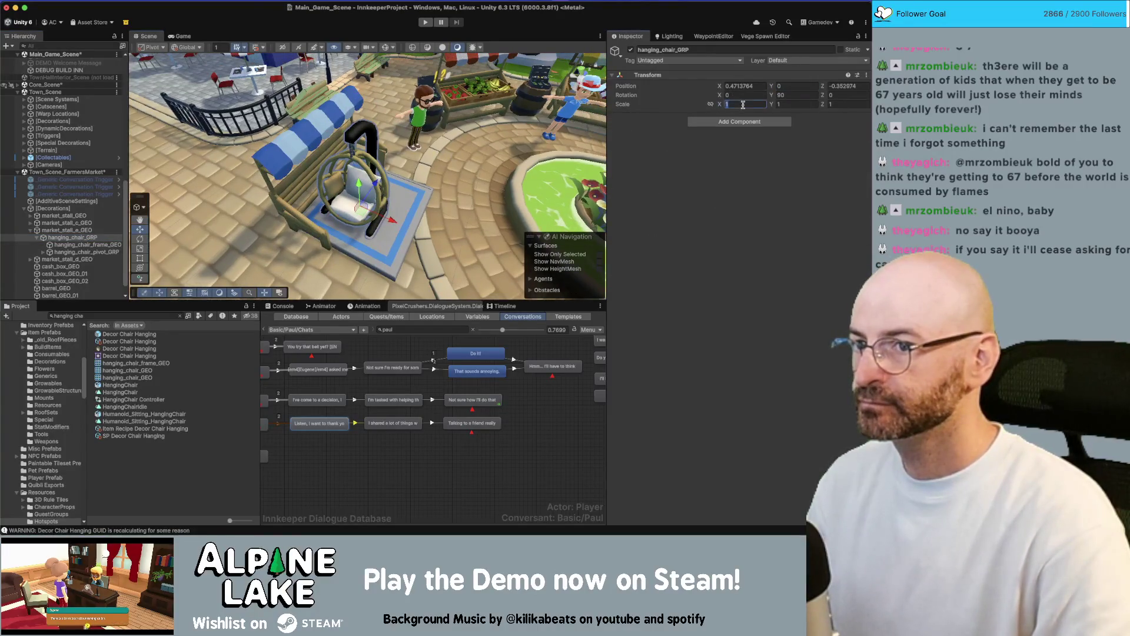
pyautogui.write('.75')
pyautogui.press('Tab')
pyautogui.write('.75')
pyautogui.press('Tab')
pyautogui.write('.75')
pyautogui.press('Return')
# Rotate the hanging chair to about 54 degrees on the stall tray.
pyautogui.press('e')
pyautogui.scroll(2, 368, 216)
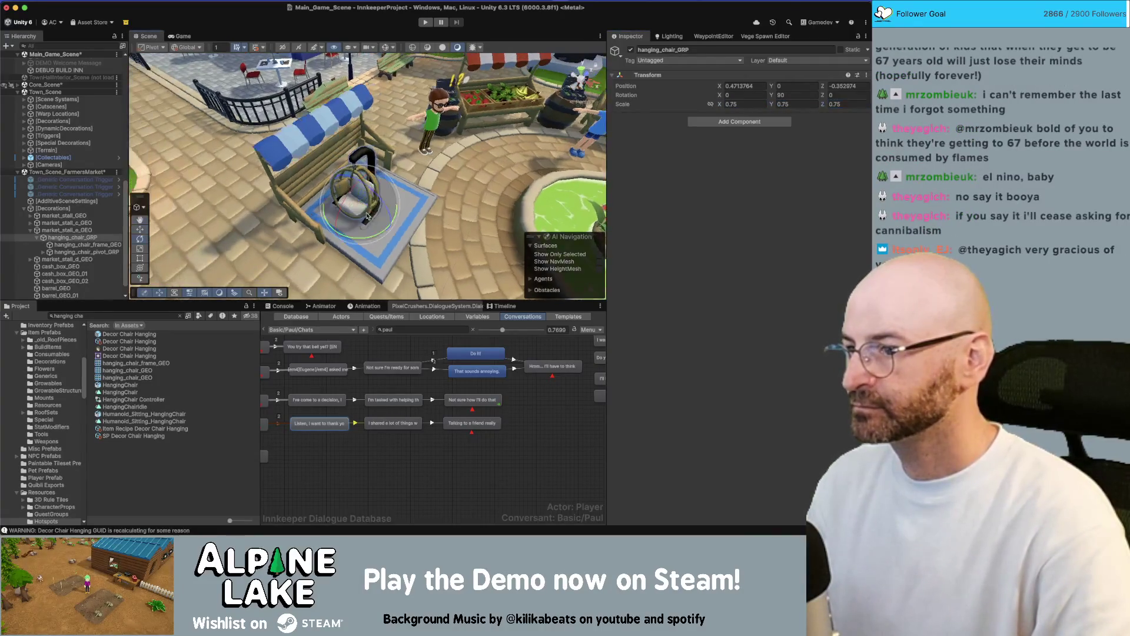
pyautogui.moveTo(411, 233)
pyautogui.mouseDown()
pyautogui.moveTo(365, 209)
pyautogui.moveTo(369, 184)
pyautogui.mouseUp()
pyautogui.press('w')
# In Maya, tumble and zoom to look down over the Furniture_v36 layout.
pyautogui.press('super+Tab')
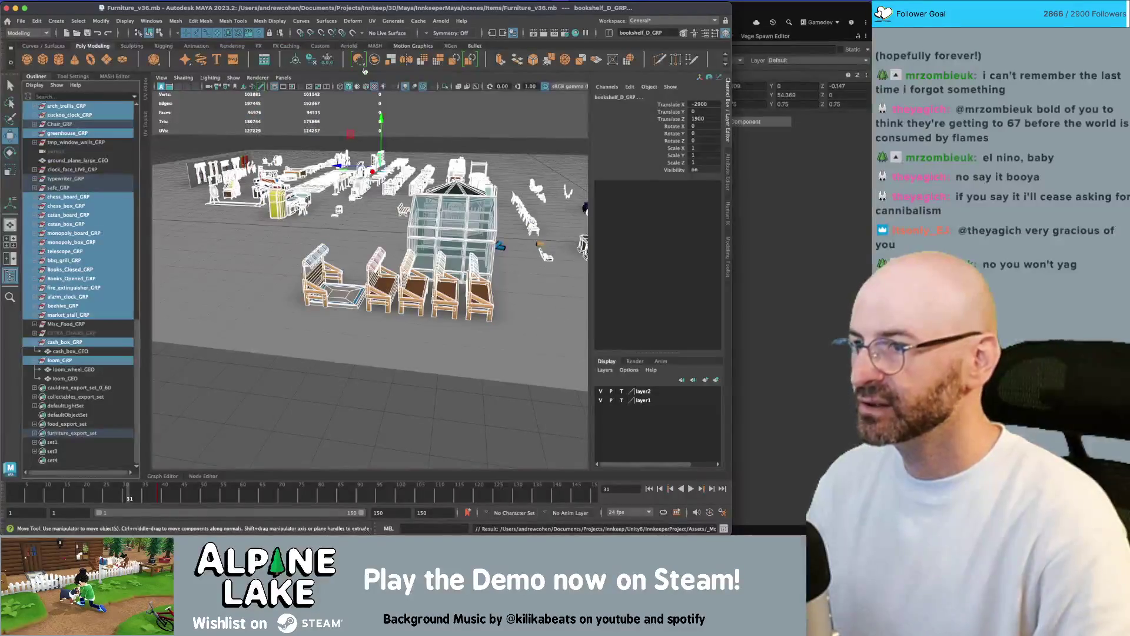
pyautogui.click(443, 122)
pyautogui.moveTo(443, 122)
pyautogui.mouseDown()
pyautogui.moveTo(274, 155)
pyautogui.moveTo(329, 194)
pyautogui.mouseUp()
pyautogui.scroll(10, 375, 229)
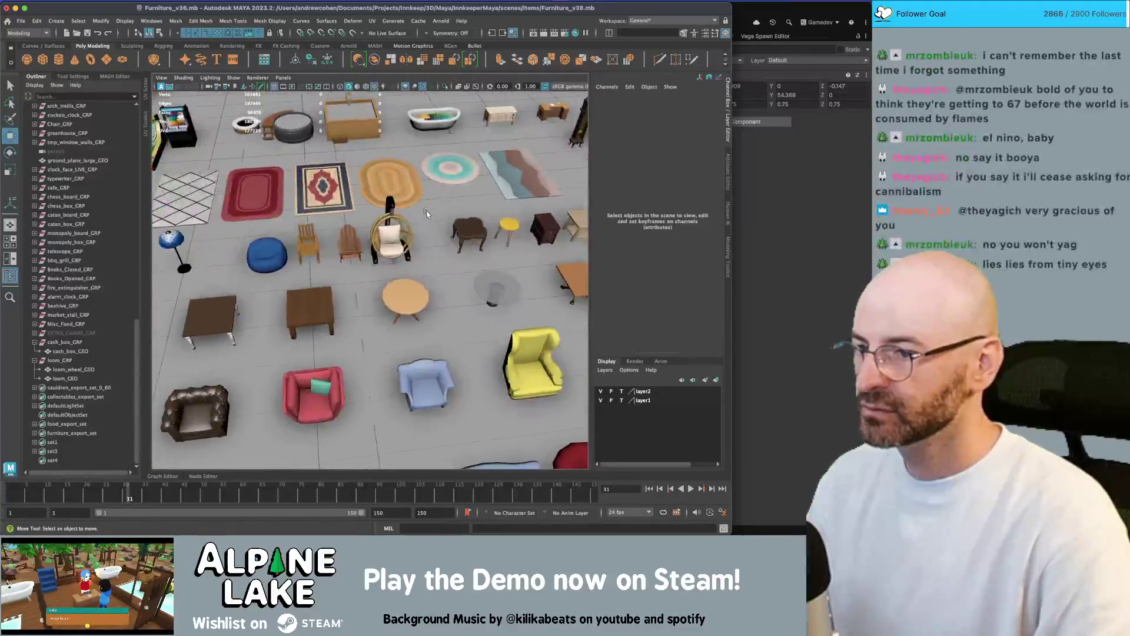
pyautogui.scroll(-5, 375, 229)
pyautogui.scroll(6, 306, 267)
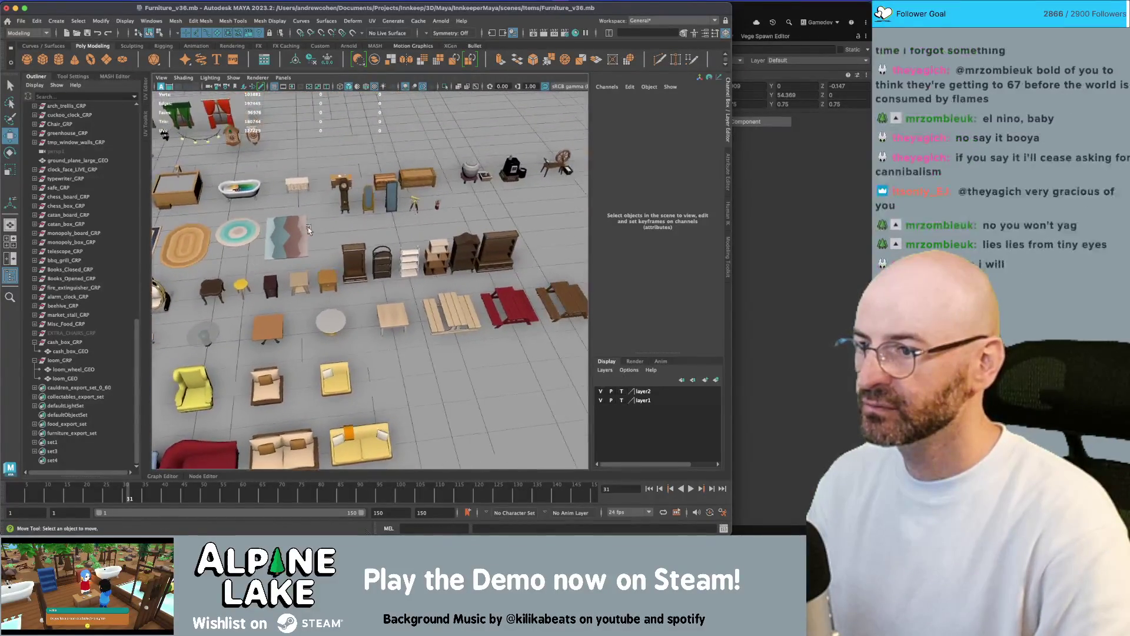
pyautogui.scroll(-4, 305, 266)
pyautogui.scroll(5, 432, 233)
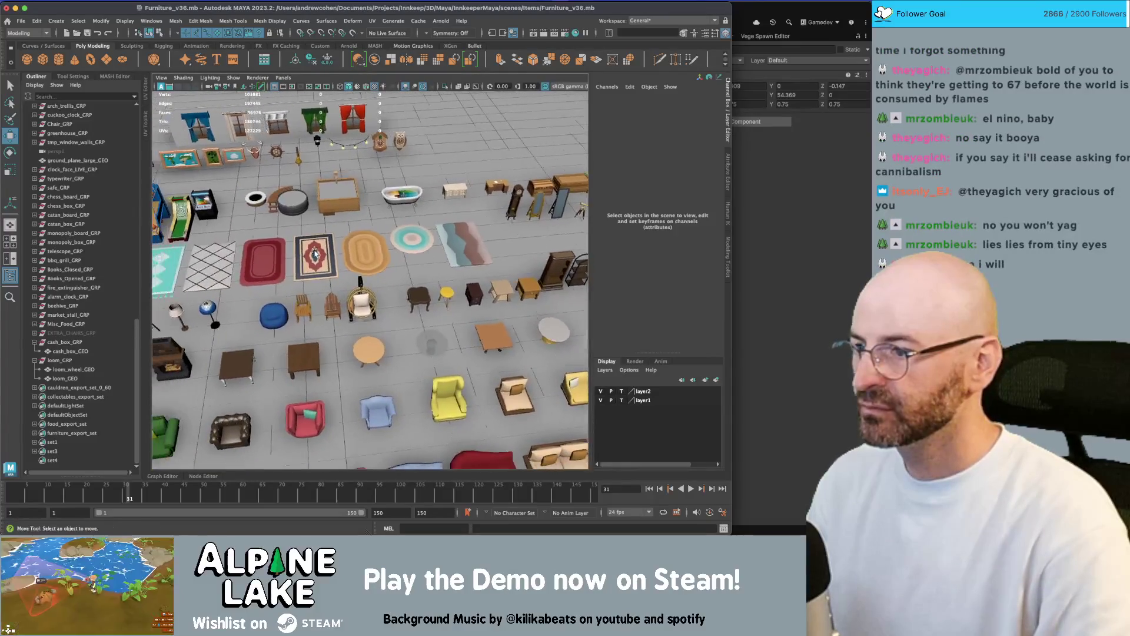
pyautogui.scroll(-4, 433, 232)
pyautogui.scroll(5, 327, 187)
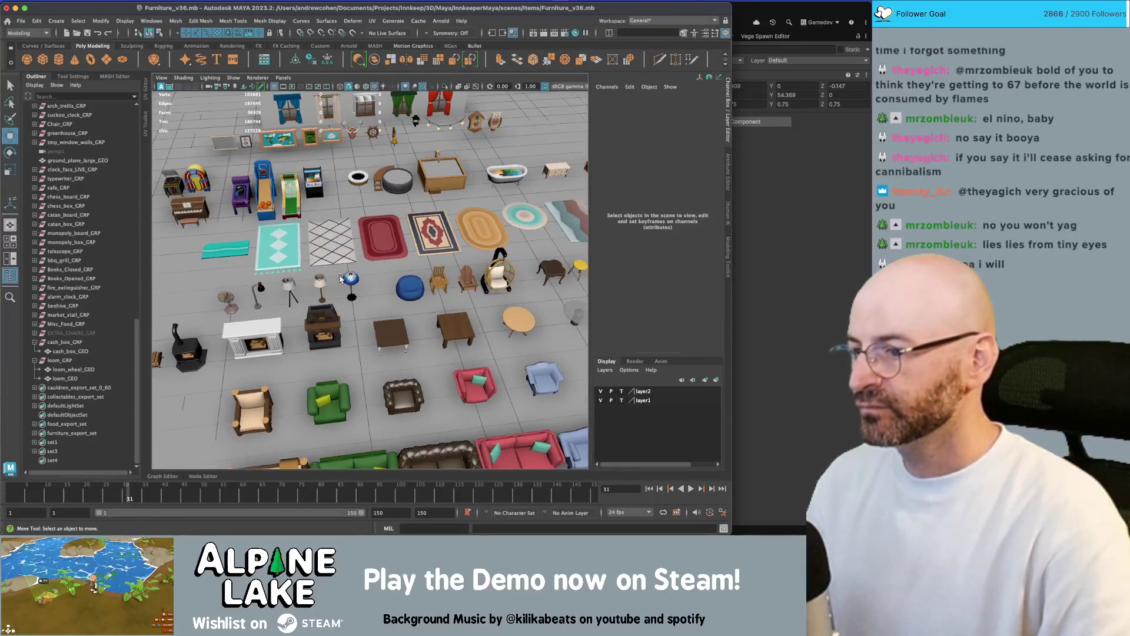
pyautogui.scroll(-4, 327, 187)
pyautogui.scroll(4, 348, 212)
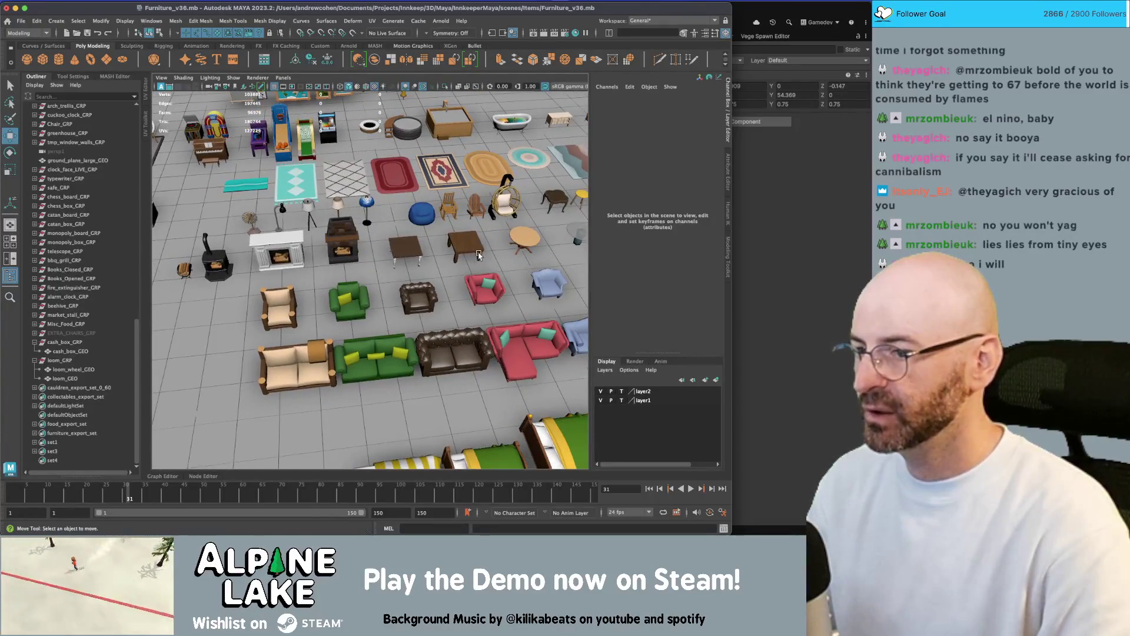
pyautogui.scroll(-4, 478, 254)
pyautogui.scroll(5, 469, 215)
pyautogui.scroll(2, 469, 216)
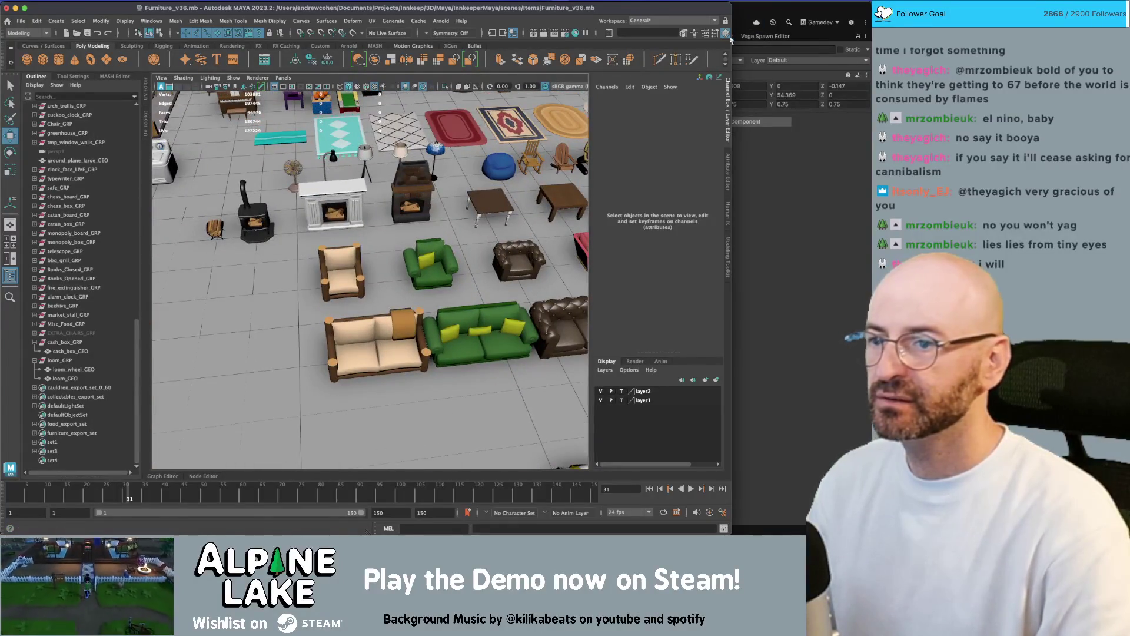
pyautogui.scroll(-4, 482, 215)
pyautogui.scroll(2, 436, 215)
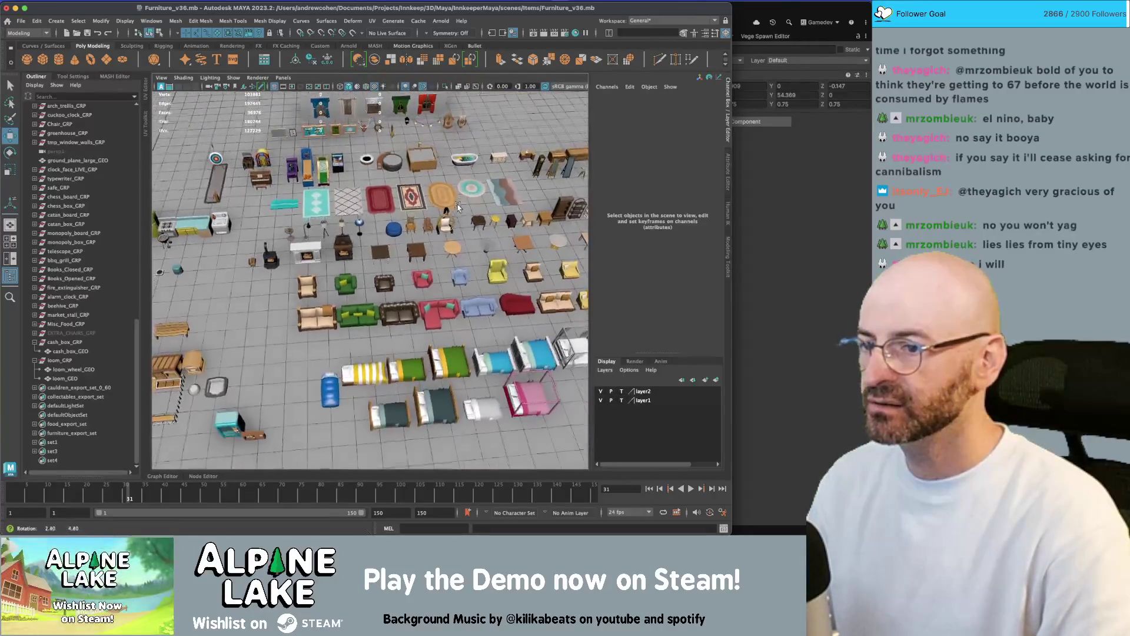
# Pan across the furniture collection and select the upright piano.
pyautogui.moveTo(436, 215); pyautogui.dragTo(286, 210)
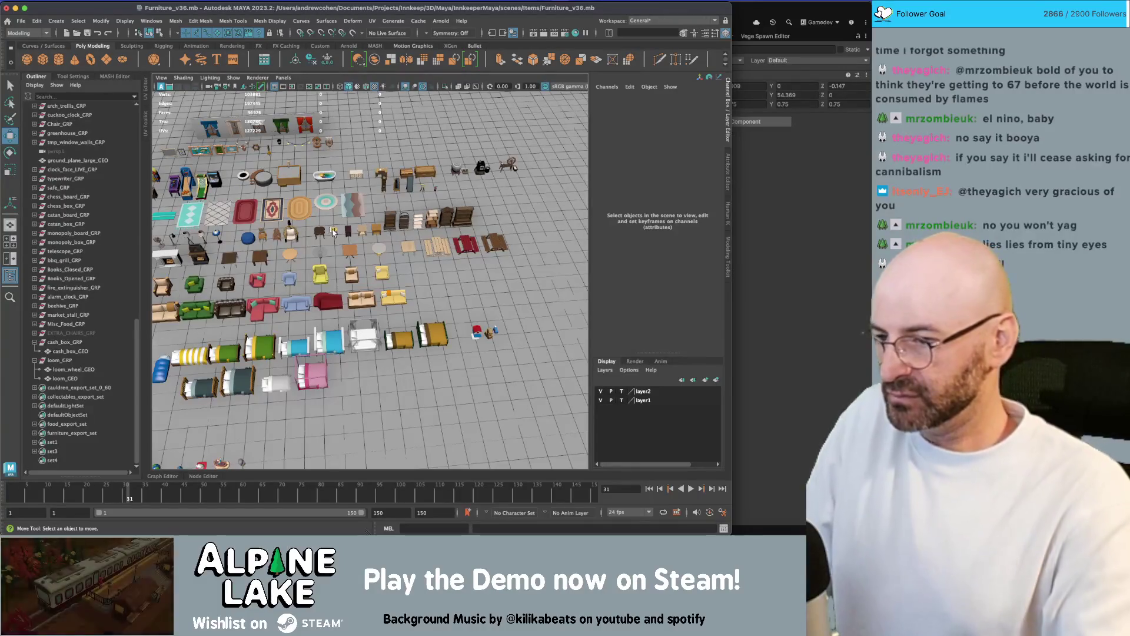
pyautogui.scroll(2, 356, 234)
pyautogui.scroll(5, 357, 234)
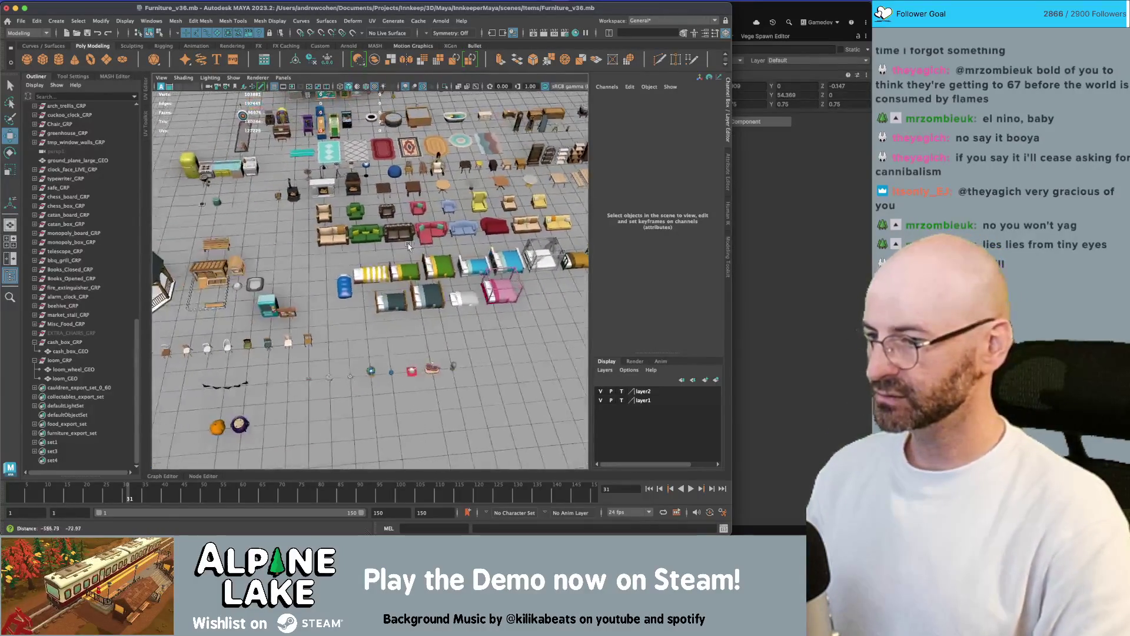
pyautogui.scroll(-5, 440, 259)
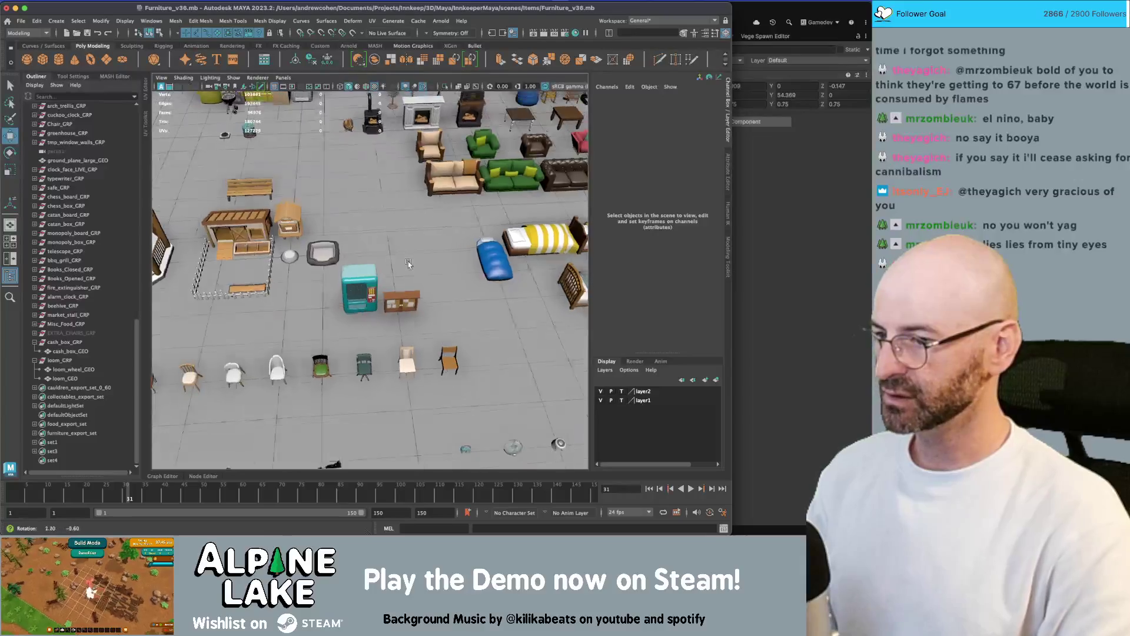
pyautogui.scroll(10, 438, 223)
pyautogui.scroll(-5, 439, 223)
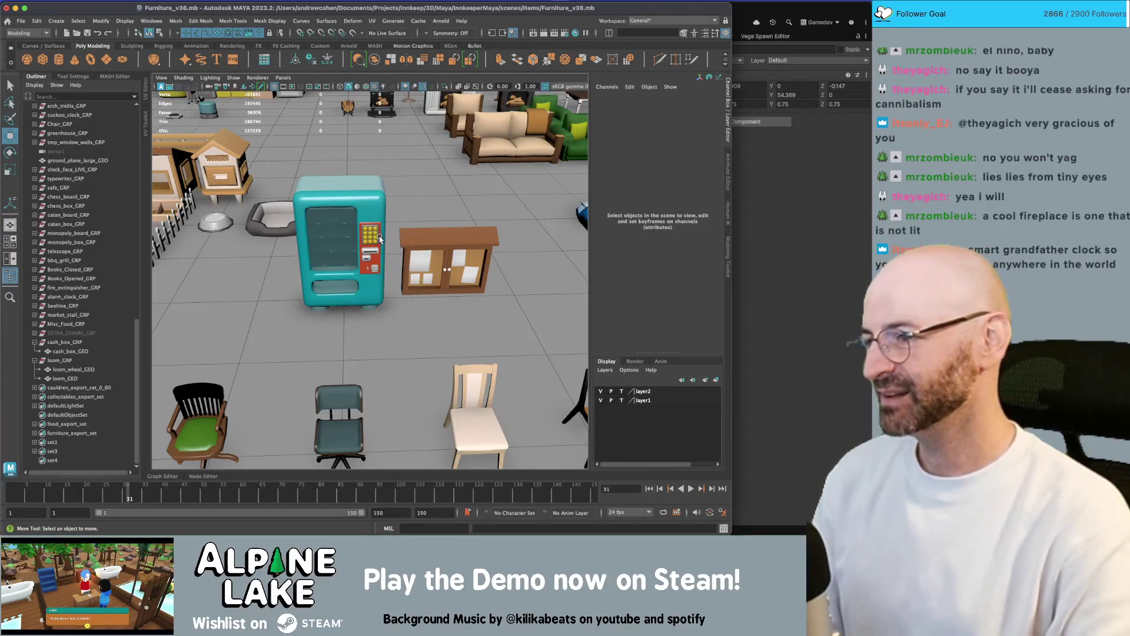
pyautogui.scroll(-10, 380, 238)
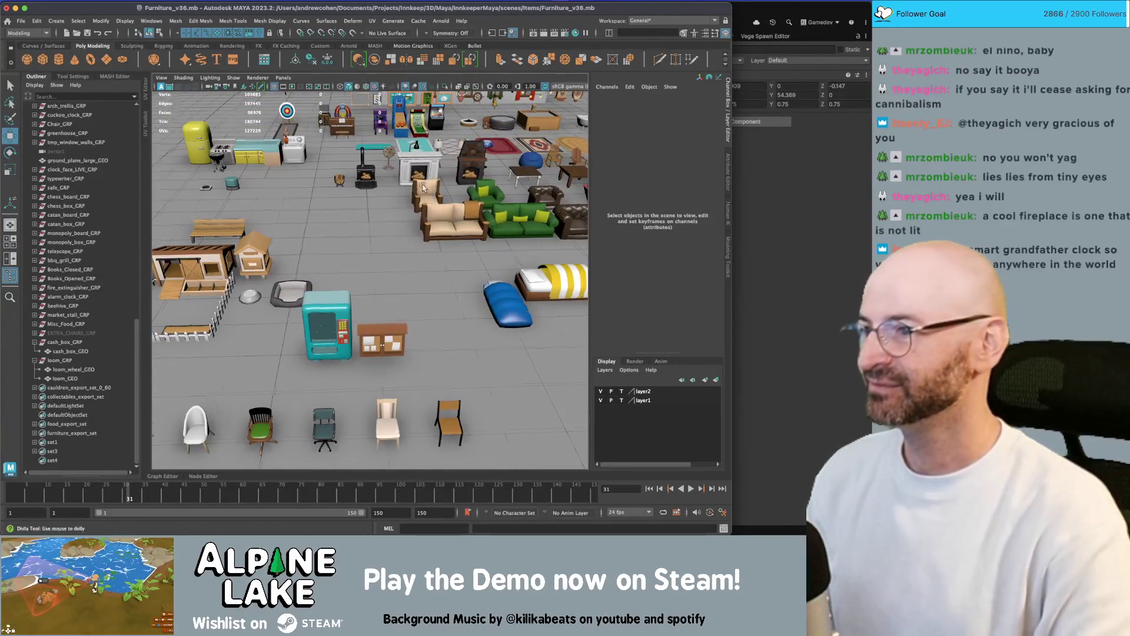
pyautogui.scroll(-5, 426, 187)
pyautogui.click(331, 163)
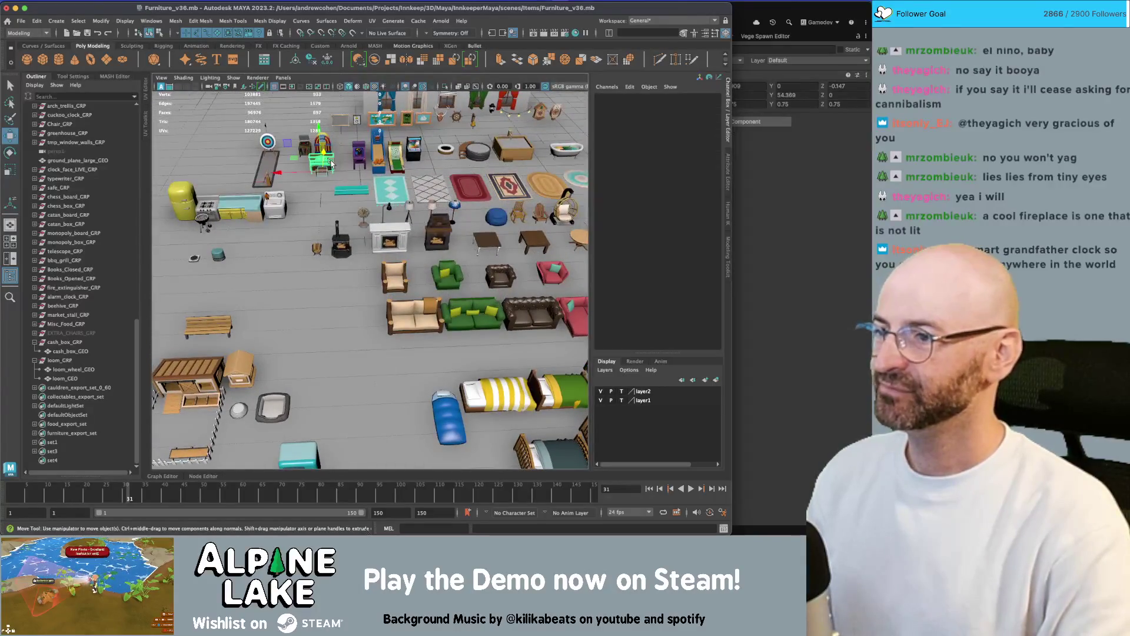
# Frame the piano, then the empty picture frame among the wall decorations.
pyautogui.press('f')
pyautogui.scroll(-6, 285, 246)
pyautogui.moveTo(284, 246); pyautogui.dragTo(272, 207)
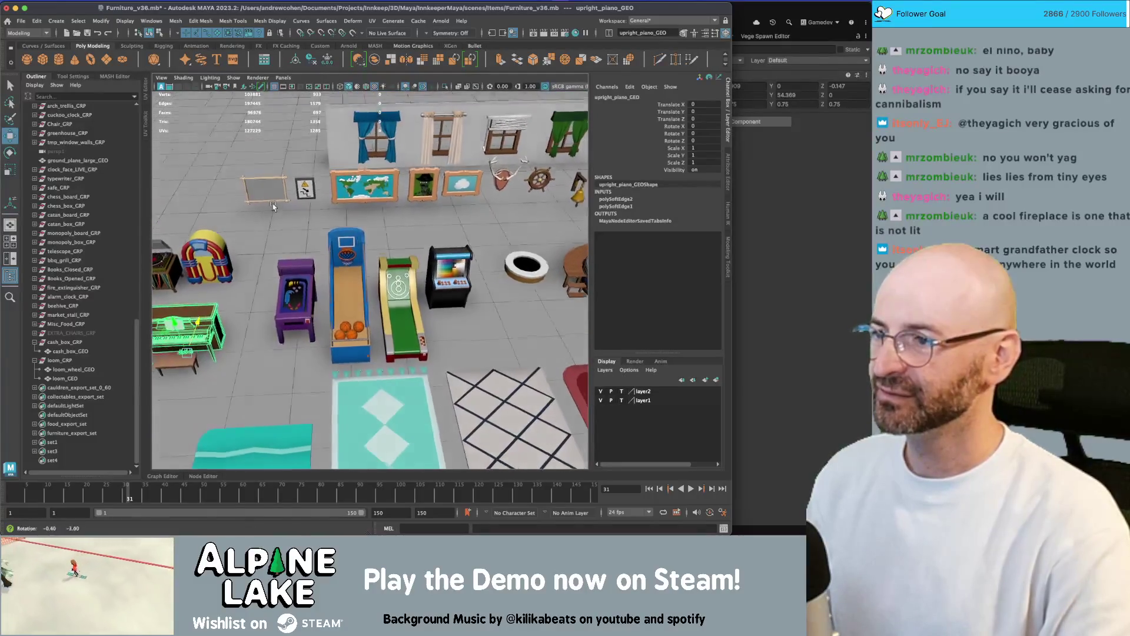
pyautogui.click(264, 196)
pyautogui.press('f')
pyautogui.scroll(-4, 366, 258)
pyautogui.scroll(-4, 366, 257)
pyautogui.click(391, 179)
pyautogui.scroll(-4, 280, 275)
# Pan past the hot tub and picnic table, then select and frame the wooden rocking chair.
pyautogui.moveTo(281, 275)
pyautogui.mouseDown()
pyautogui.moveTo(463, 281)
pyautogui.moveTo(253, 303)
pyautogui.mouseUp()
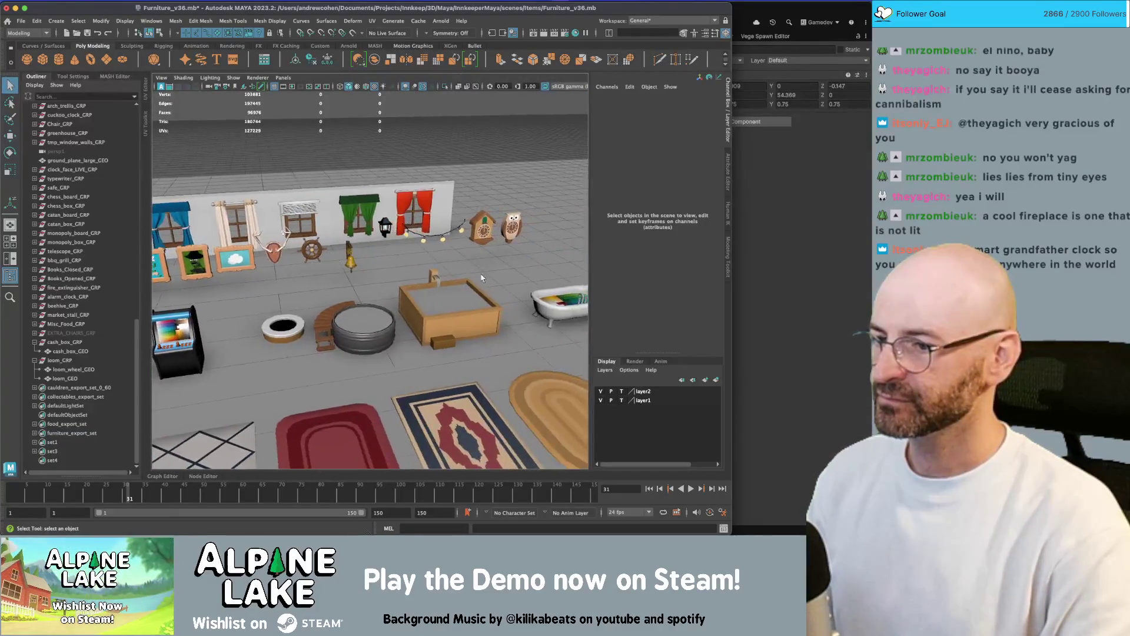
pyautogui.moveTo(366, 284); pyautogui.dragTo(330, 241)
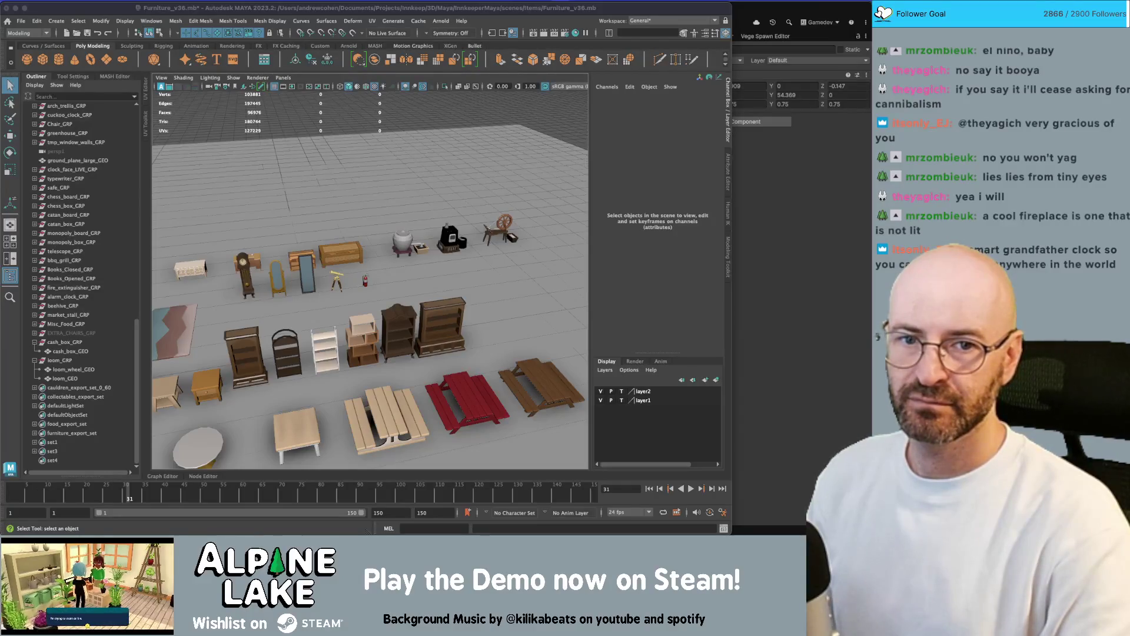
pyautogui.scroll(-5, 412, 142)
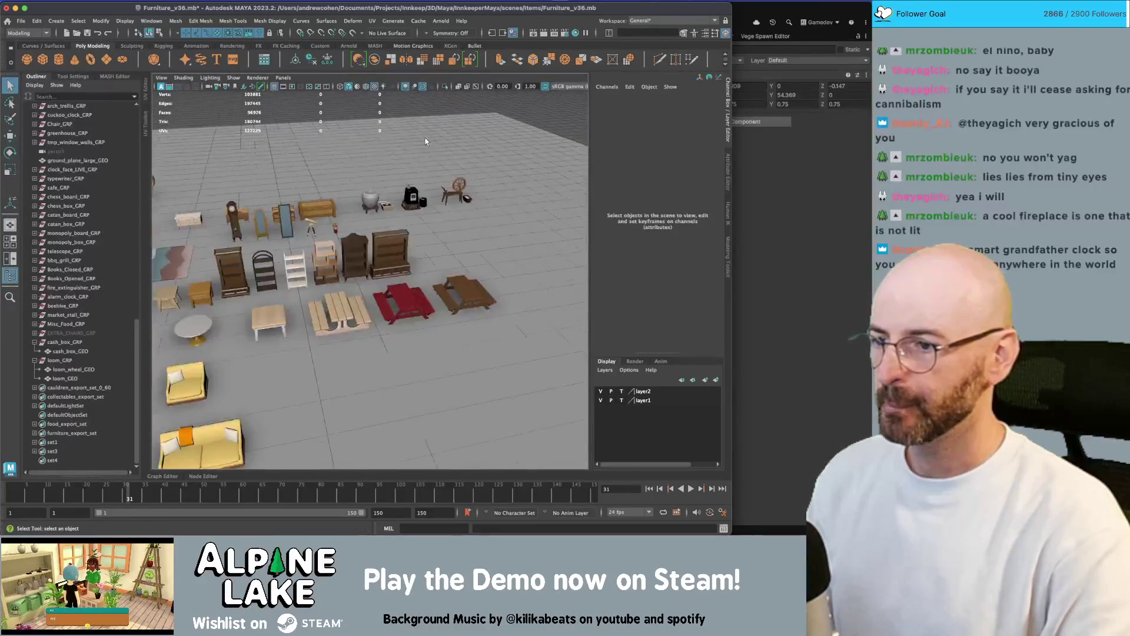
pyautogui.scroll(-5, 387, 172)
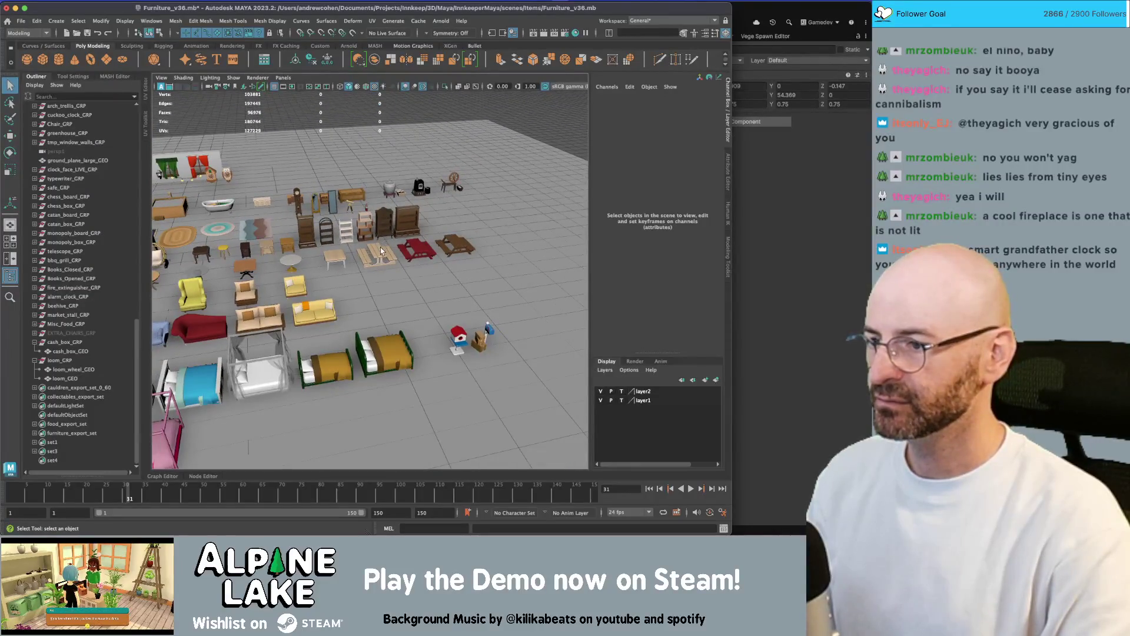
pyautogui.click(382, 252)
pyautogui.scroll(5, 303, 225)
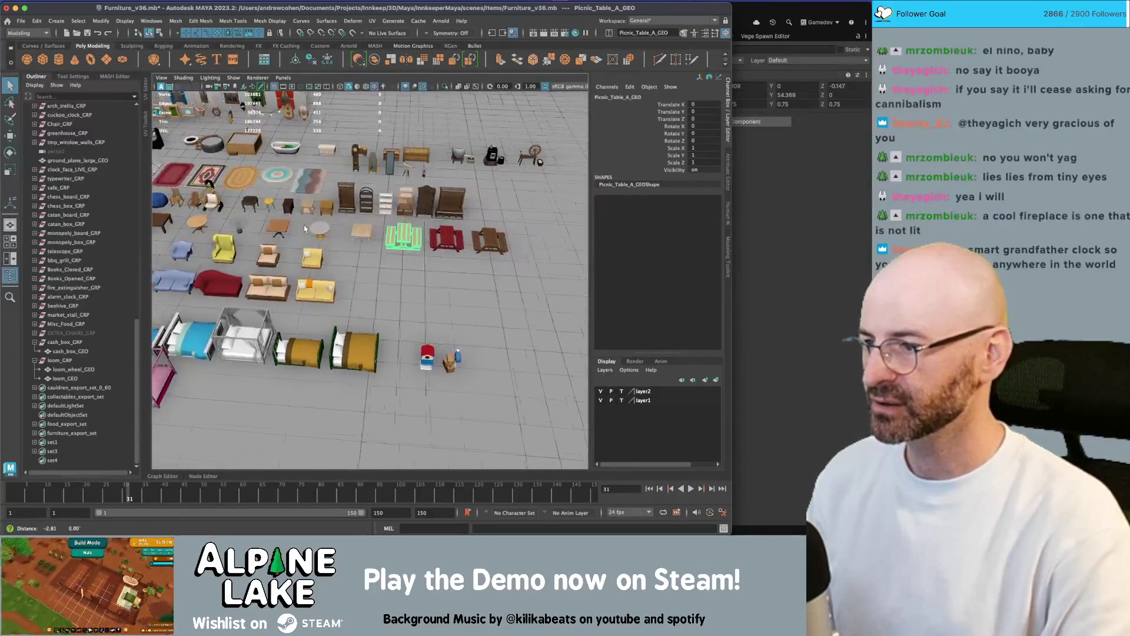
pyautogui.moveTo(303, 225); pyautogui.dragTo(447, 210)
pyautogui.moveTo(360, 198); pyautogui.dragTo(407, 197)
pyautogui.click(352, 203)
pyautogui.press('f')
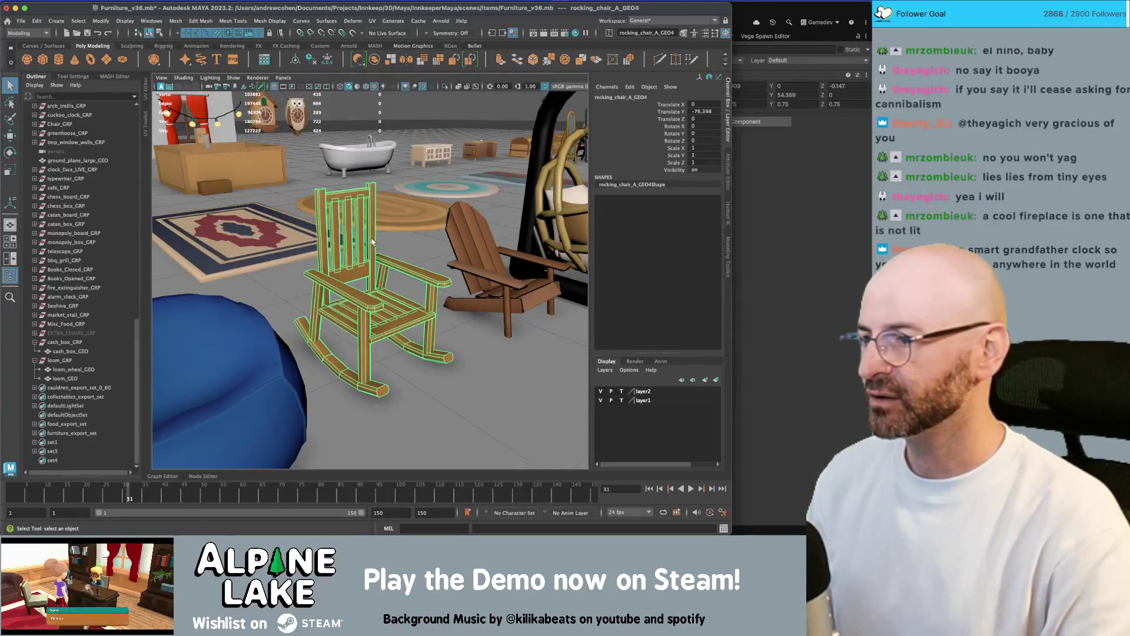
# Switch from Maya back to the Unity editor.
pyautogui.press('super+Tab')
pyautogui.click(223, 250)
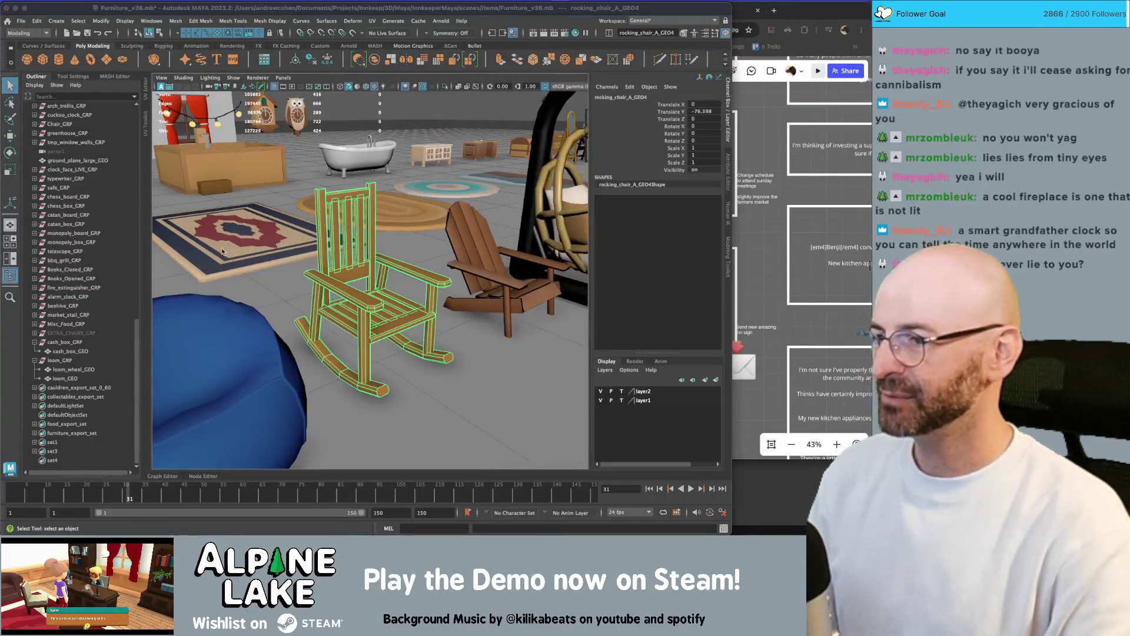
pyautogui.press('super+Tab')
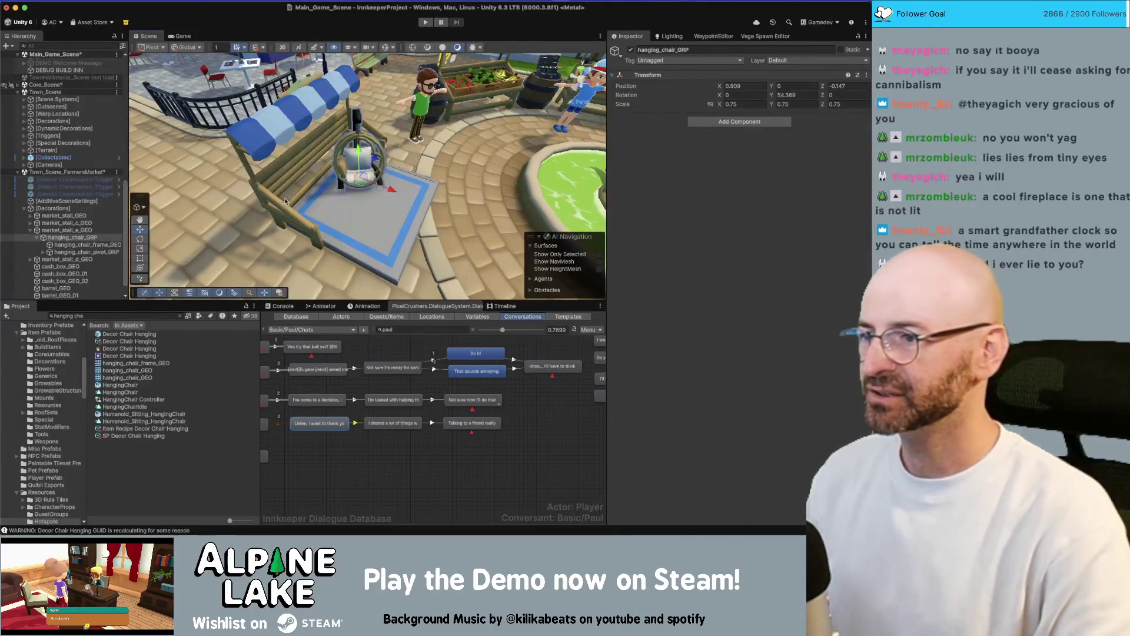
# Search the Project for 'rocking chair' and select the Decor Rocking Chair prefab.
pyautogui.click(139, 316)
pyautogui.write('rocking chair')
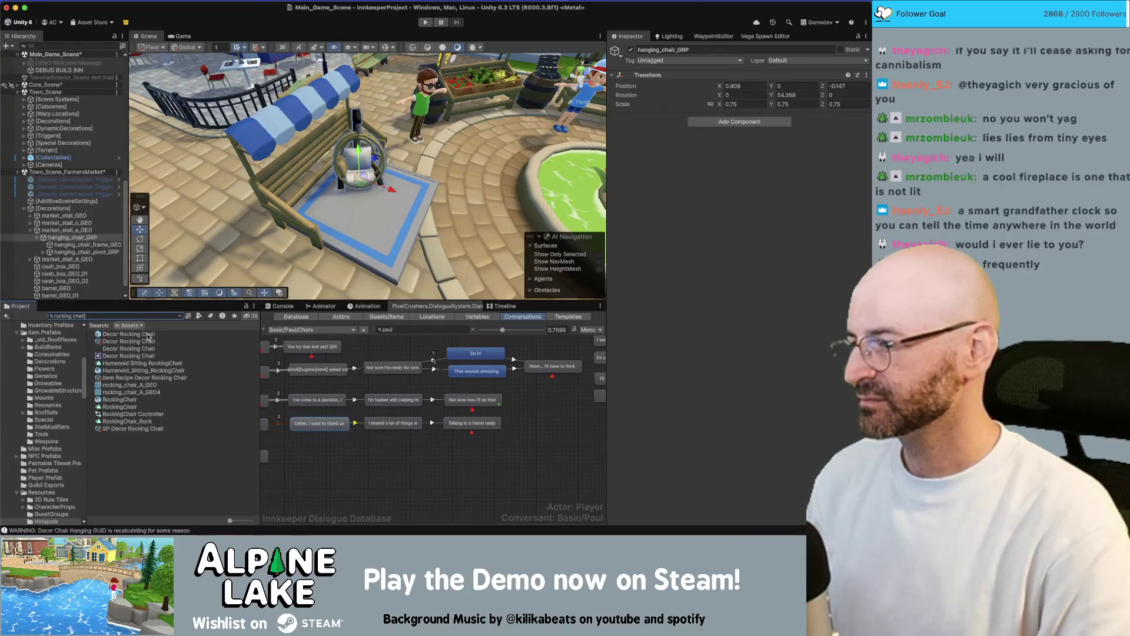
pyautogui.click(151, 336)
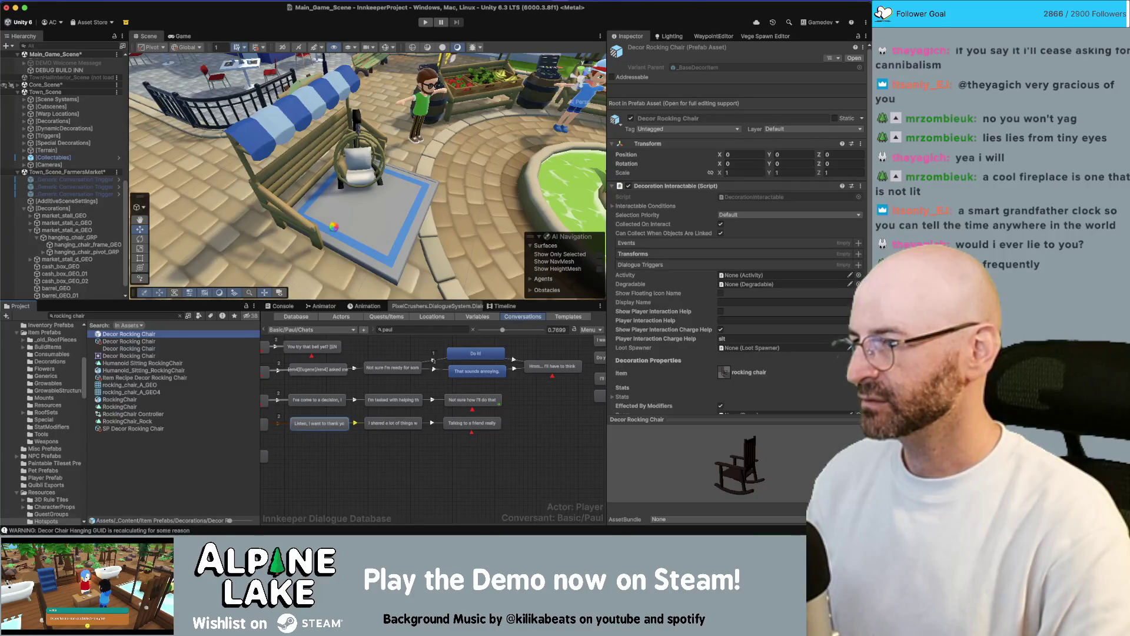
# Dismiss the cyclic nesting warning, discard prefab changes, and place the rocking chair on the stall rug.
pyautogui.moveTo(333, 229); pyautogui.dragTo(28, 131)
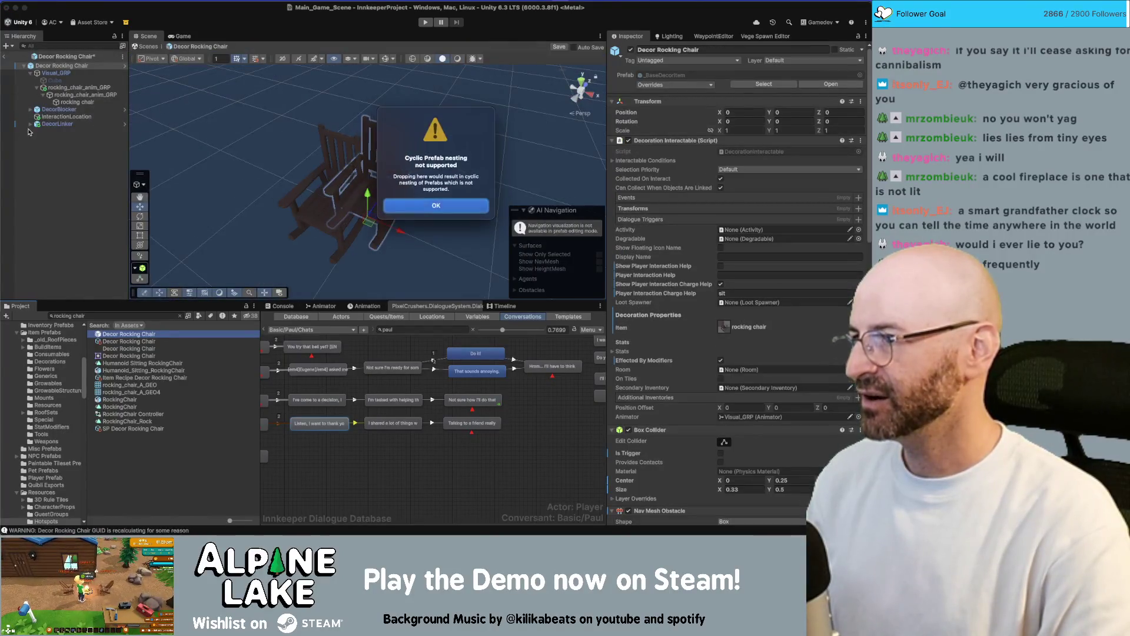
pyautogui.click(412, 205)
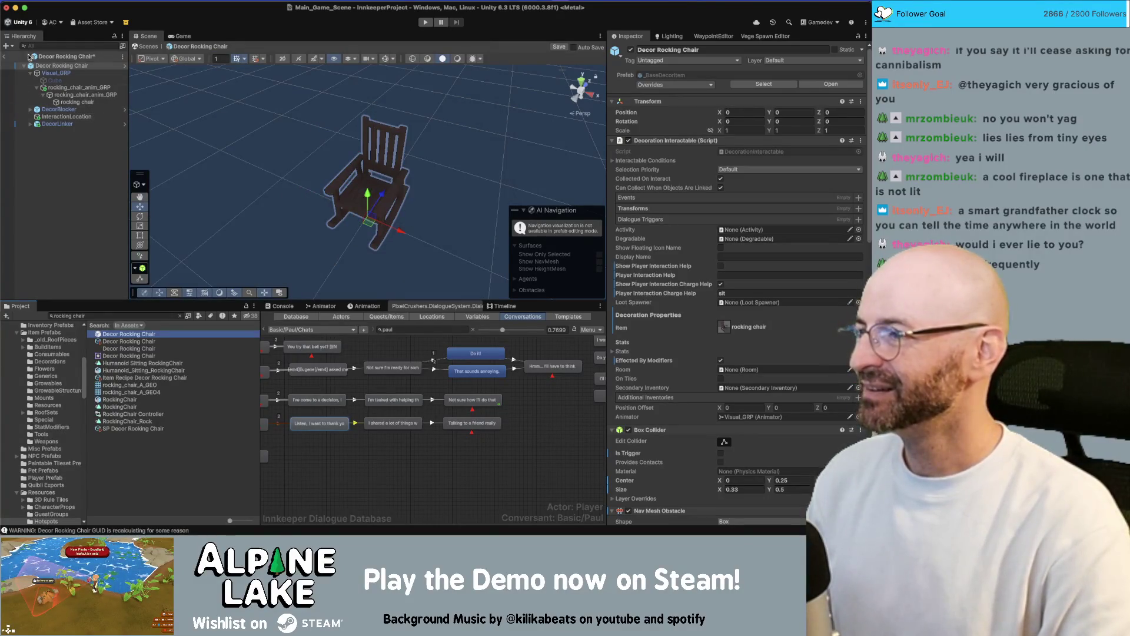
pyautogui.click(4, 56)
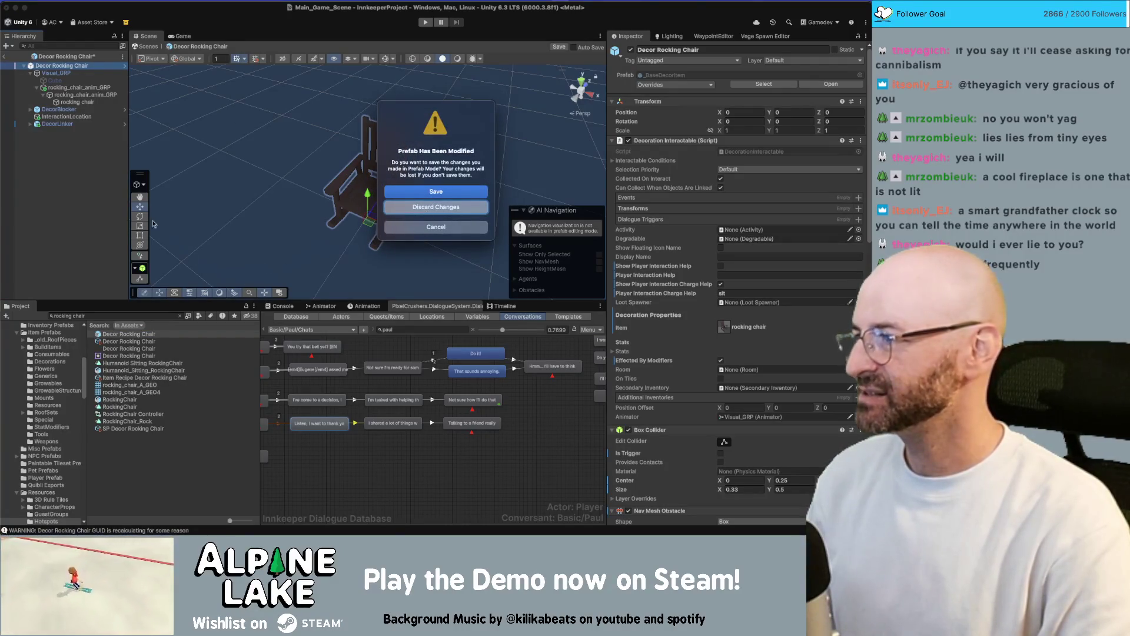
pyautogui.press('Return')
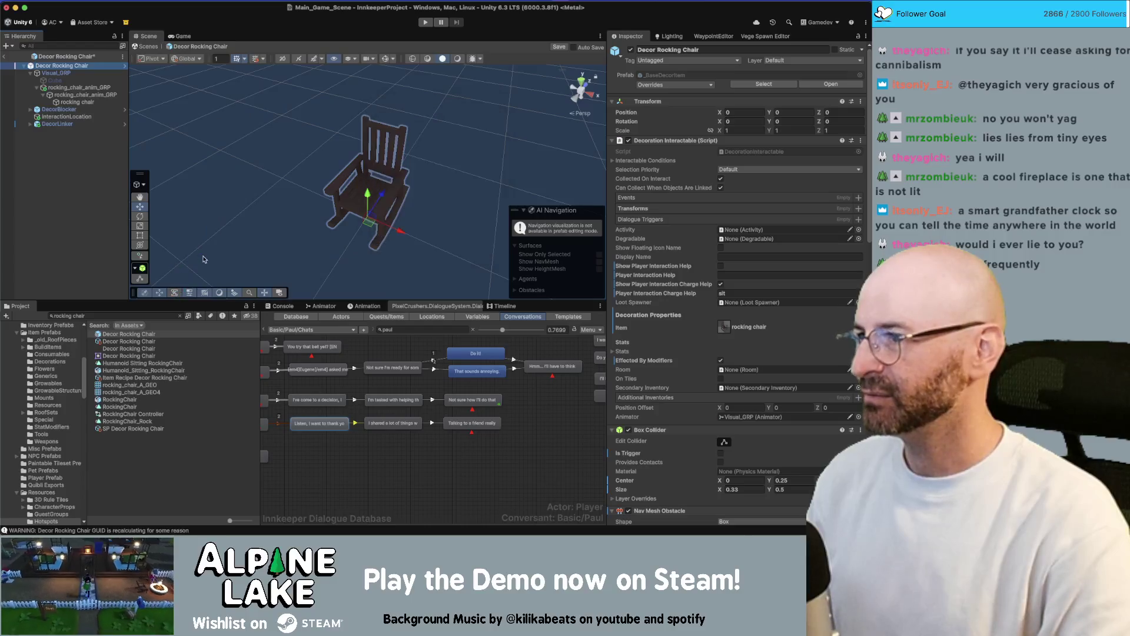
pyautogui.moveTo(143, 338)
pyautogui.mouseDown()
pyautogui.moveTo(308, 274)
pyautogui.moveTo(376, 219)
pyautogui.mouseUp()
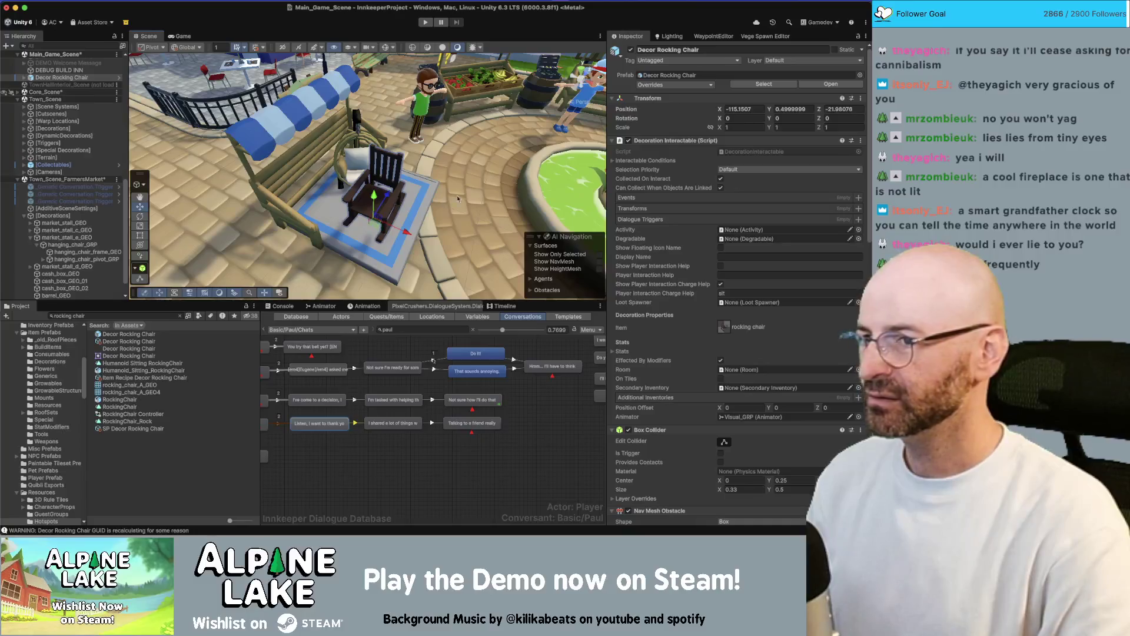
pyautogui.click(25, 79)
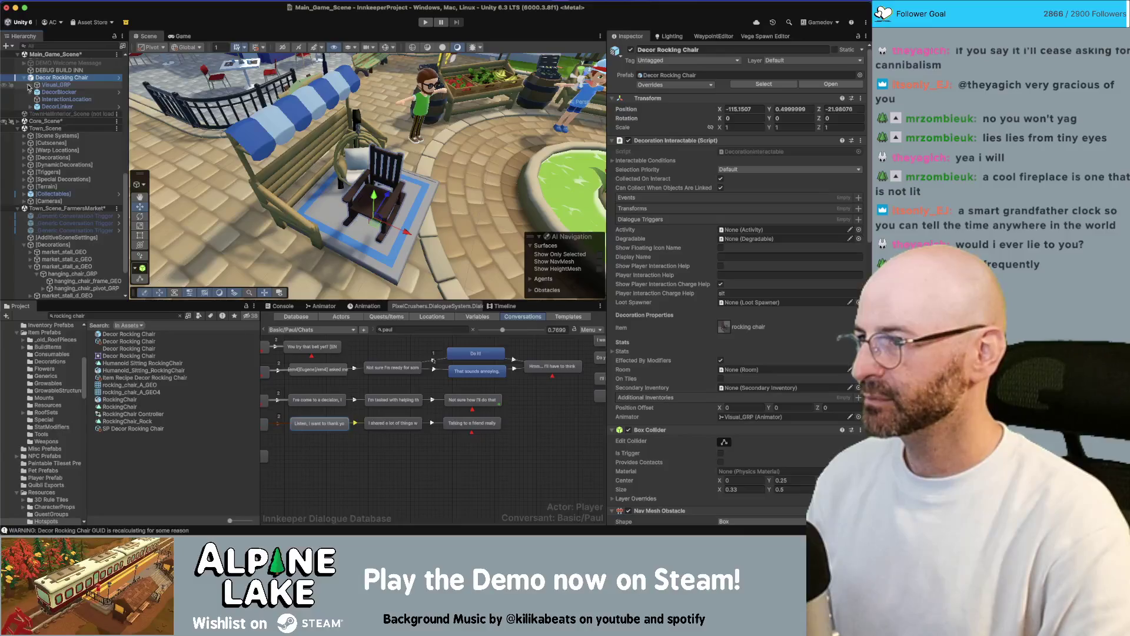
# Move rocking_chair_anim_GRP under hanging_chair_GRP and delete the leftover Decor Rocking Chair.
pyautogui.click(30, 85)
pyautogui.click(76, 99)
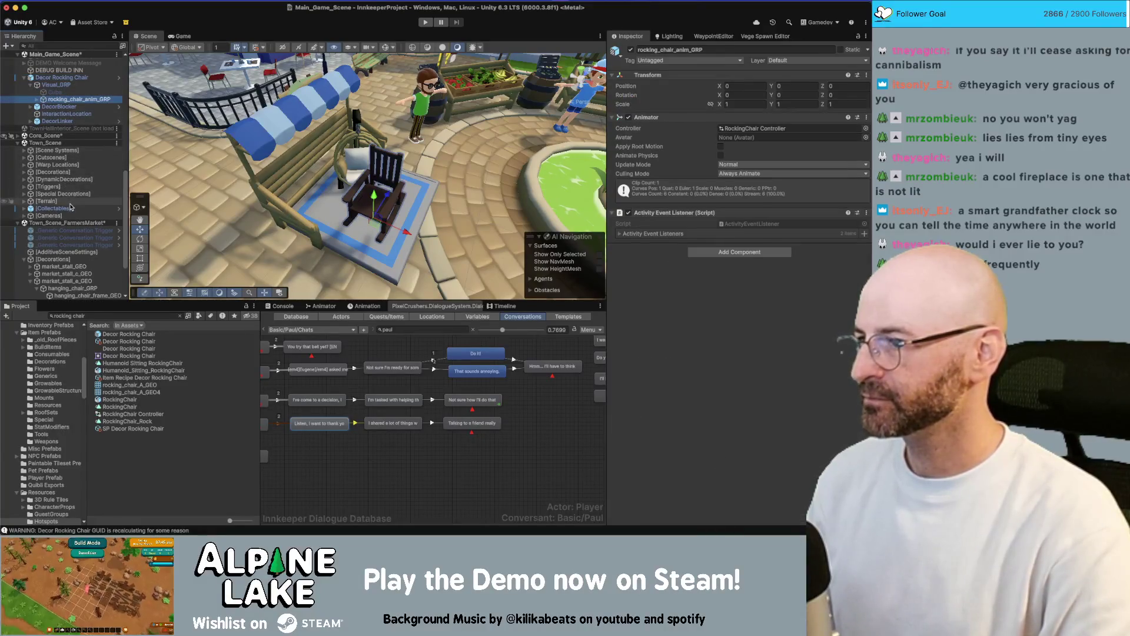
pyautogui.scroll(-3, 70, 206)
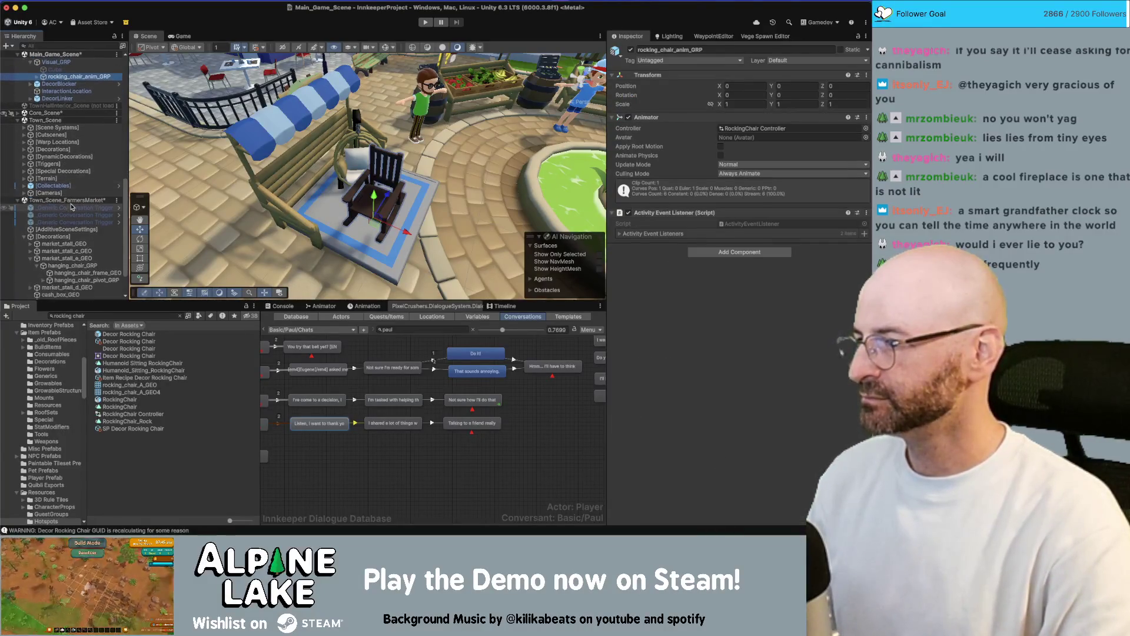
pyautogui.moveTo(83, 272); pyautogui.dragTo(85, 266)
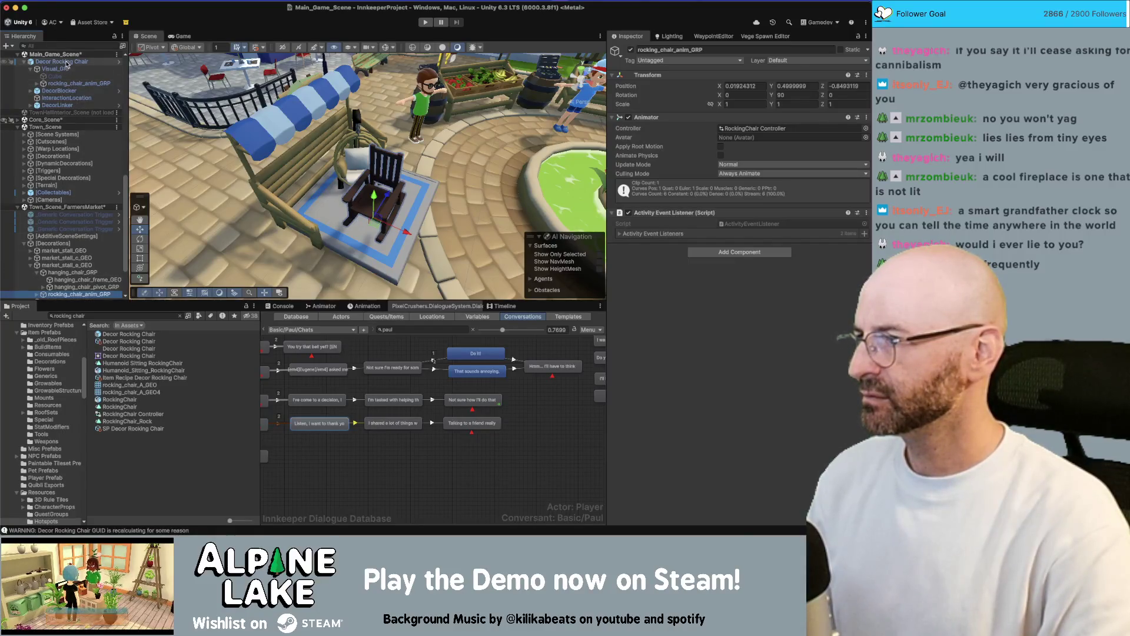
pyautogui.click(66, 62)
pyautogui.press('Delete')
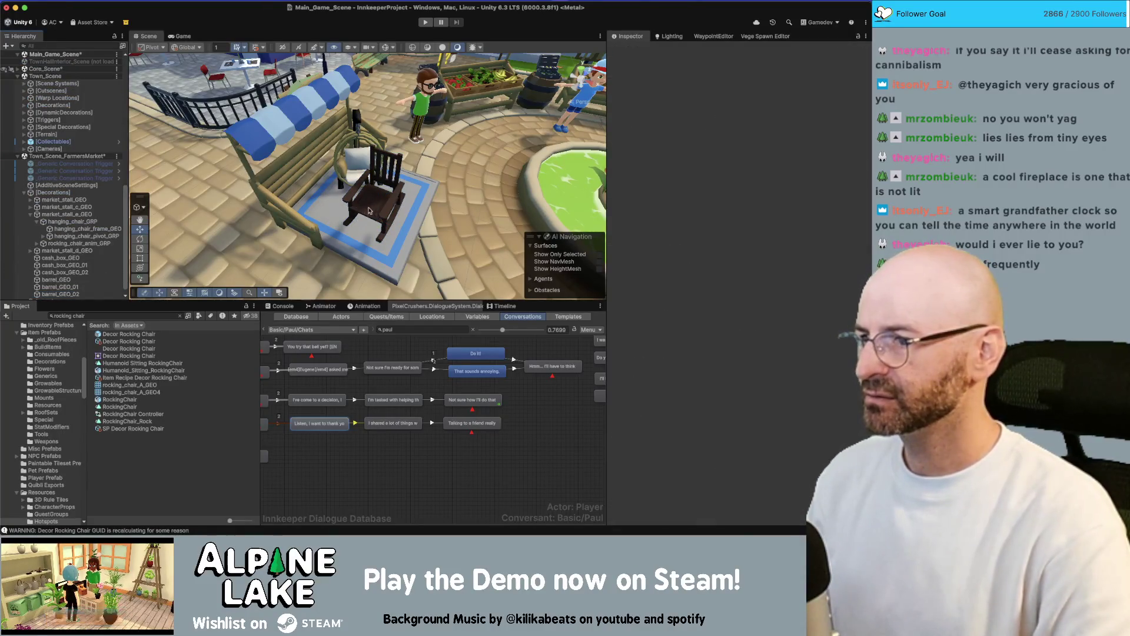
# Set the rocking chair group's Position Y to 0 so it sits on the rug.
pyautogui.click(365, 210)
pyautogui.write('0')
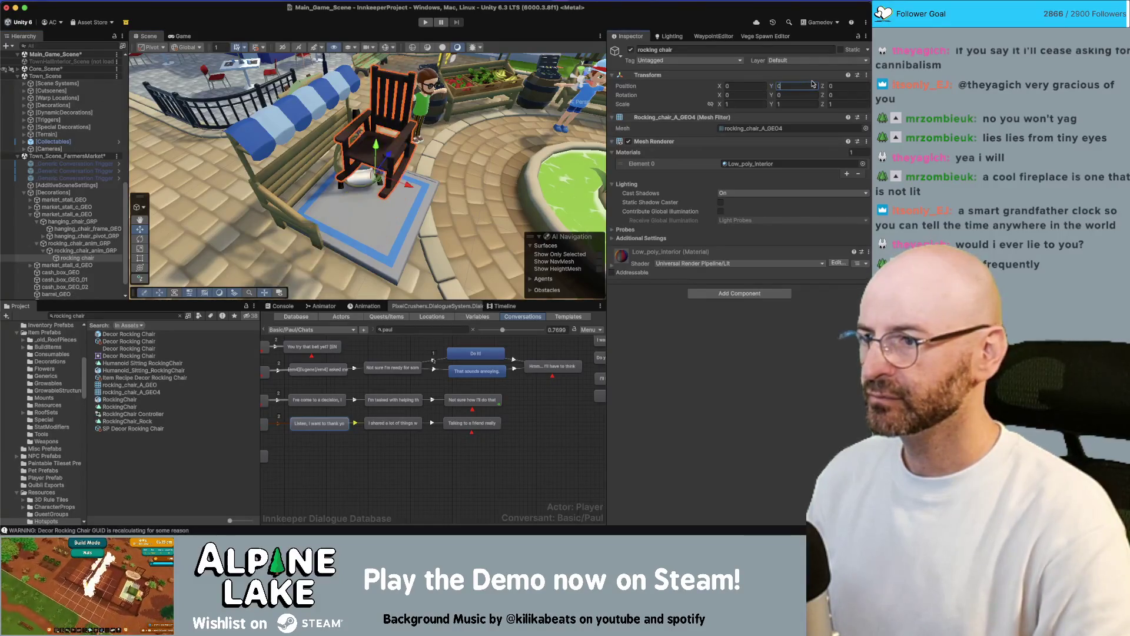
pyautogui.press('Escape')
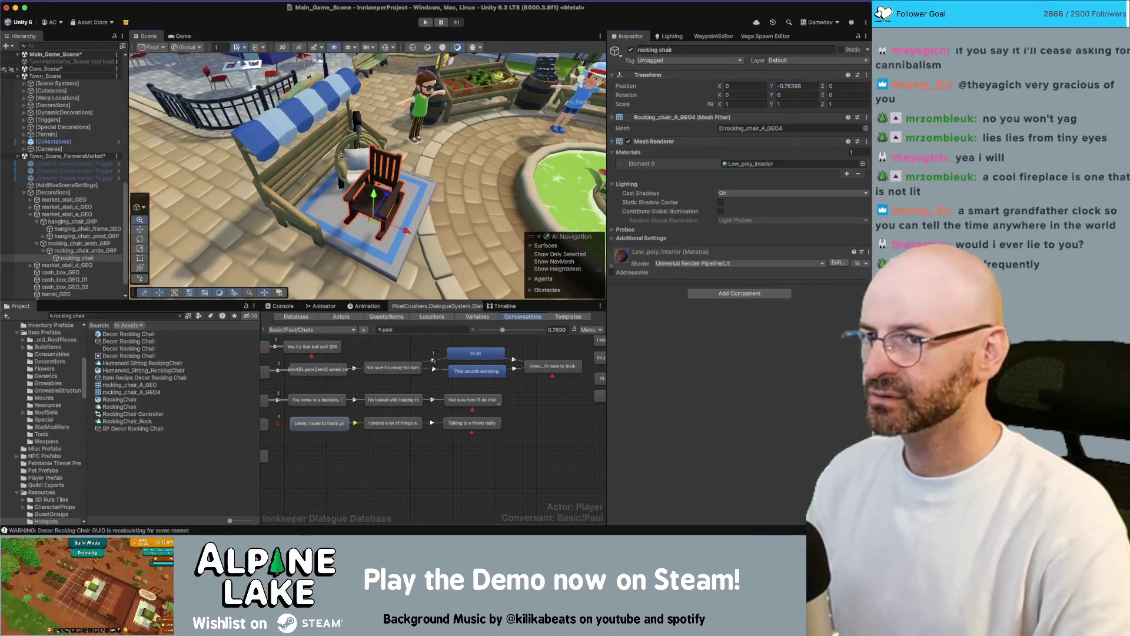
pyautogui.click(92, 252)
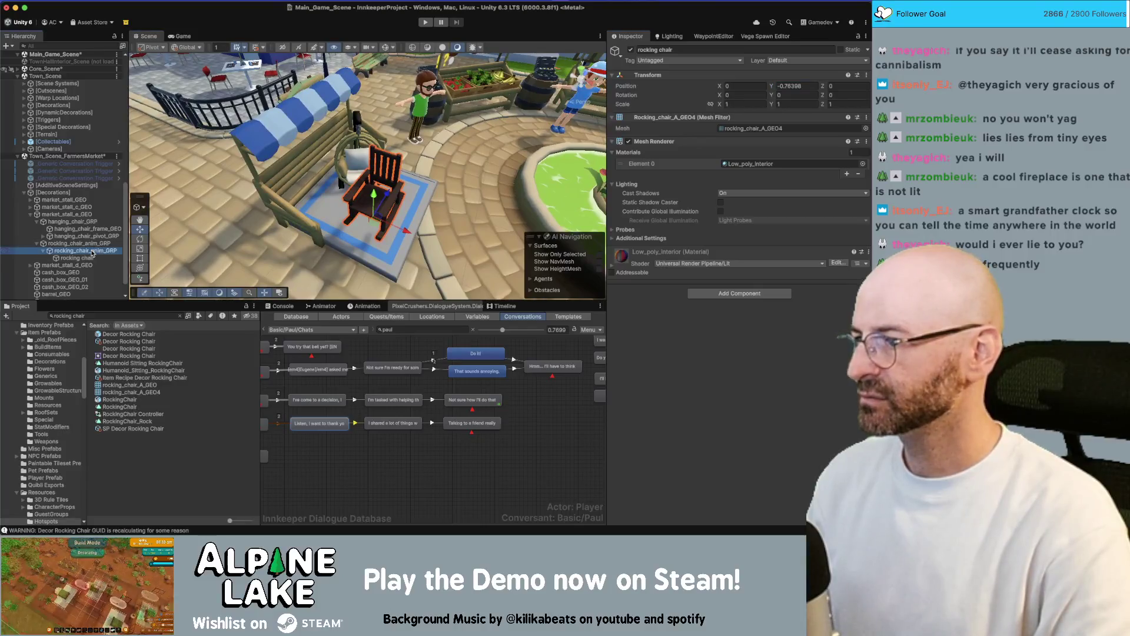
pyautogui.click(795, 86)
pyautogui.write('0')
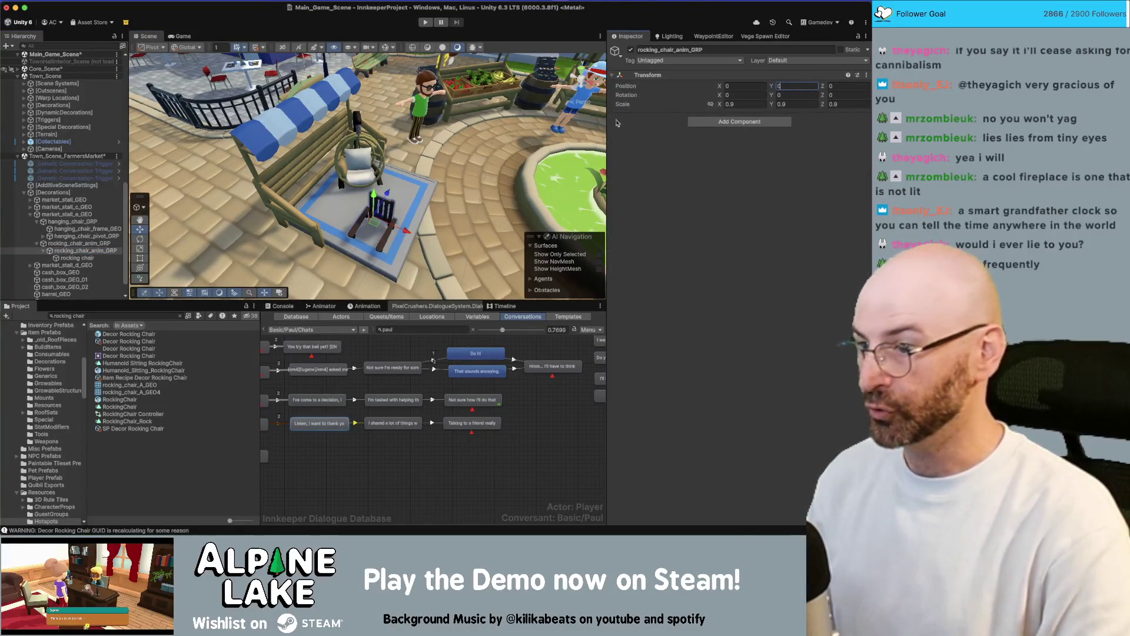
pyautogui.moveTo(353, 195); pyautogui.dragTo(361, 108)
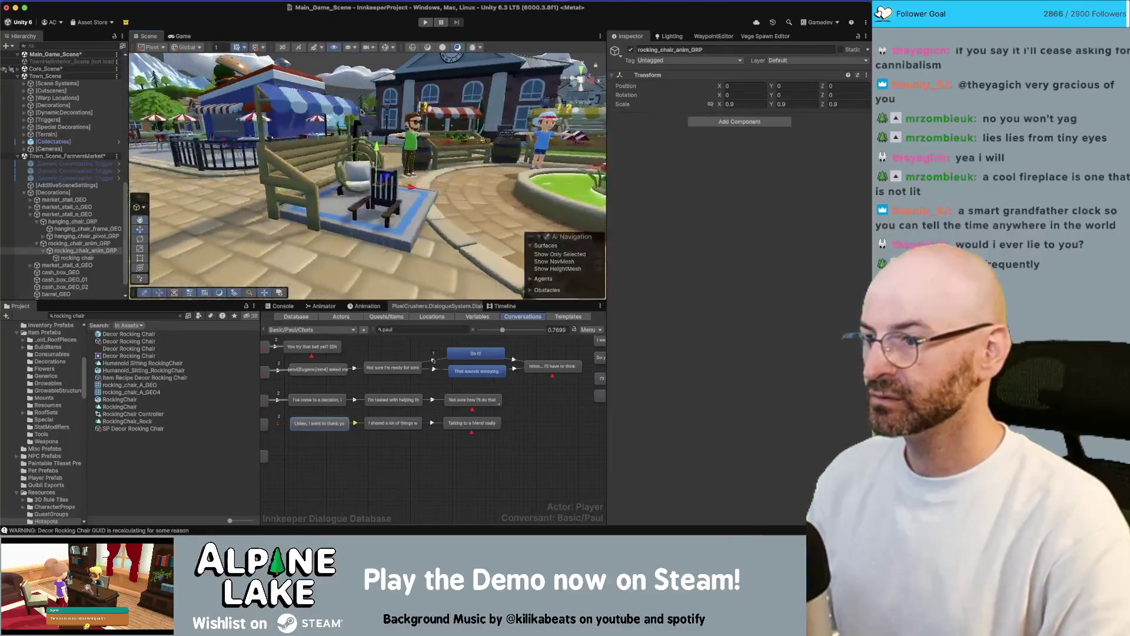
pyautogui.click(71, 258)
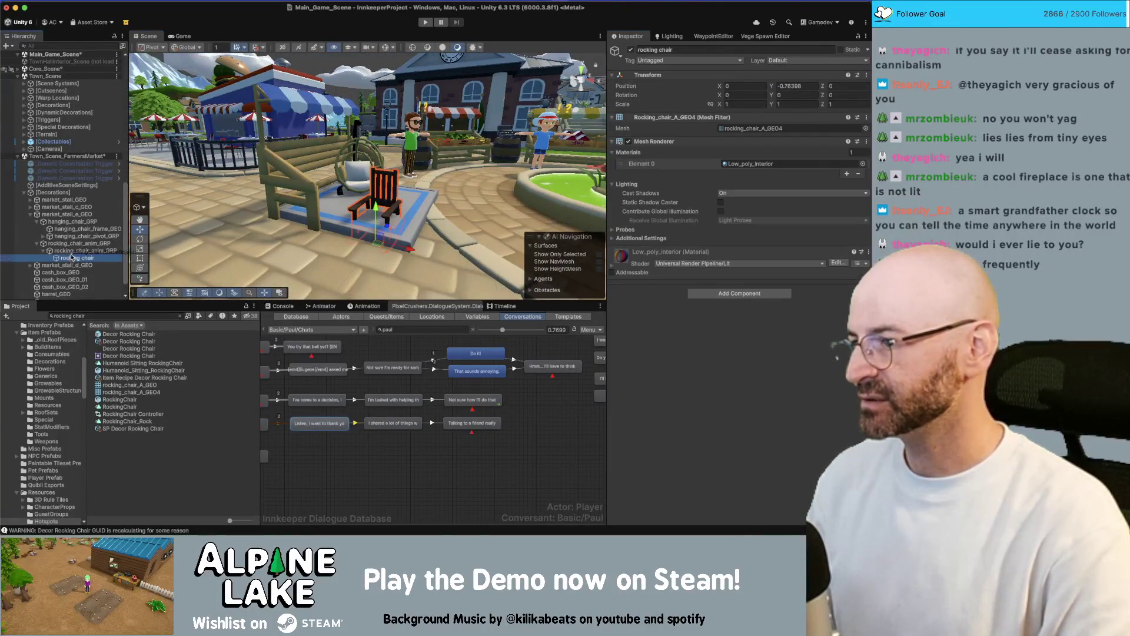
pyautogui.hotkey('shift', 'Up')
pyautogui.hotkey('shift', 'Up')
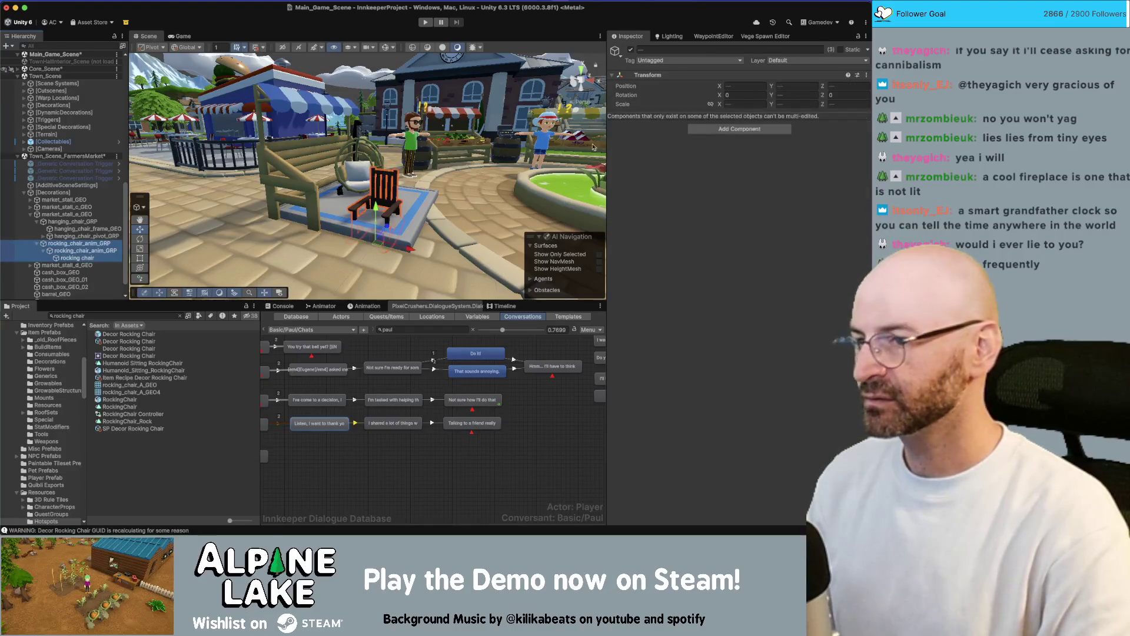
pyautogui.click(813, 86)
pyautogui.write('0')
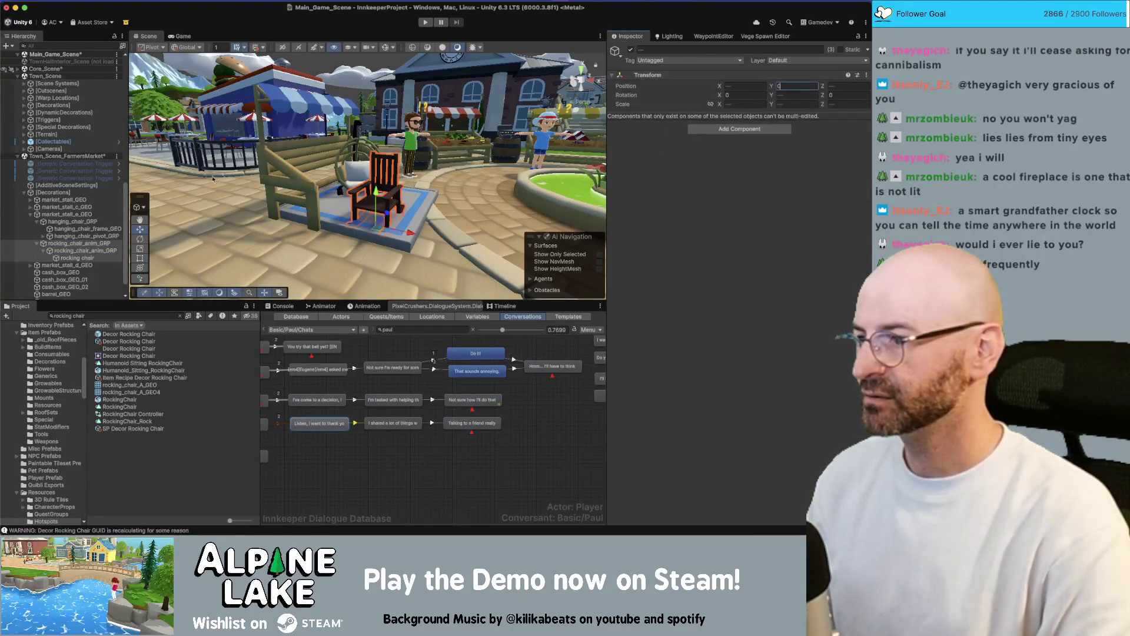
pyautogui.keyDown('alt'); pyautogui.moveTo(353, 194); pyautogui.dragTo(367, 192); pyautogui.keyUp('alt')
pyautogui.click(357, 172)
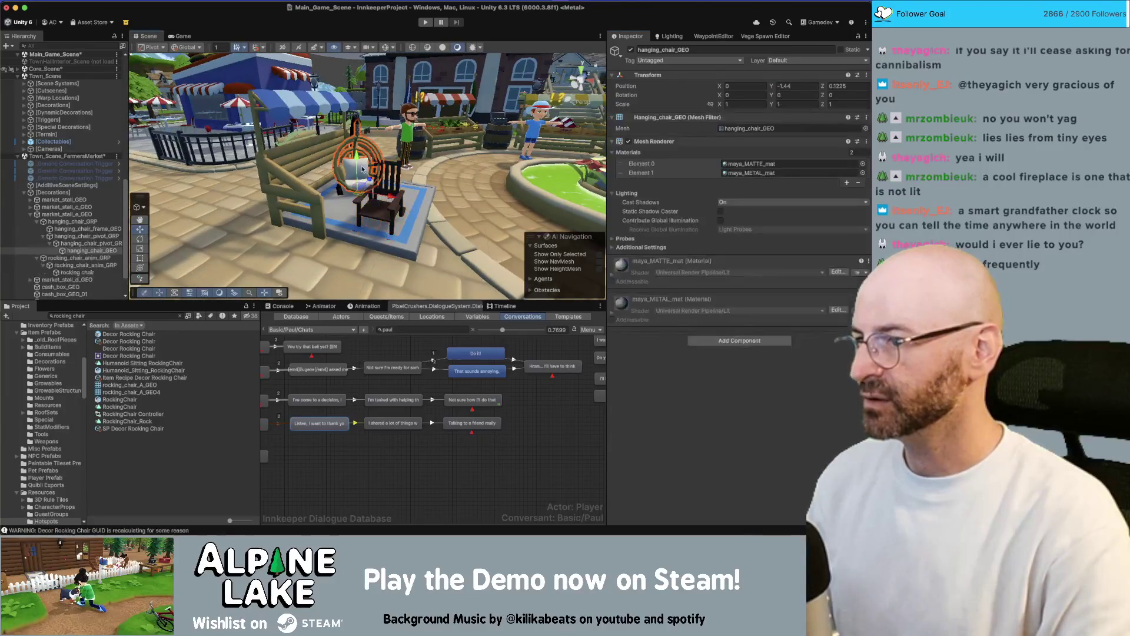
# Frame and orbit around the hanging chair group to inspect its raised height.
pyautogui.press('f')
pyautogui.click(76, 237)
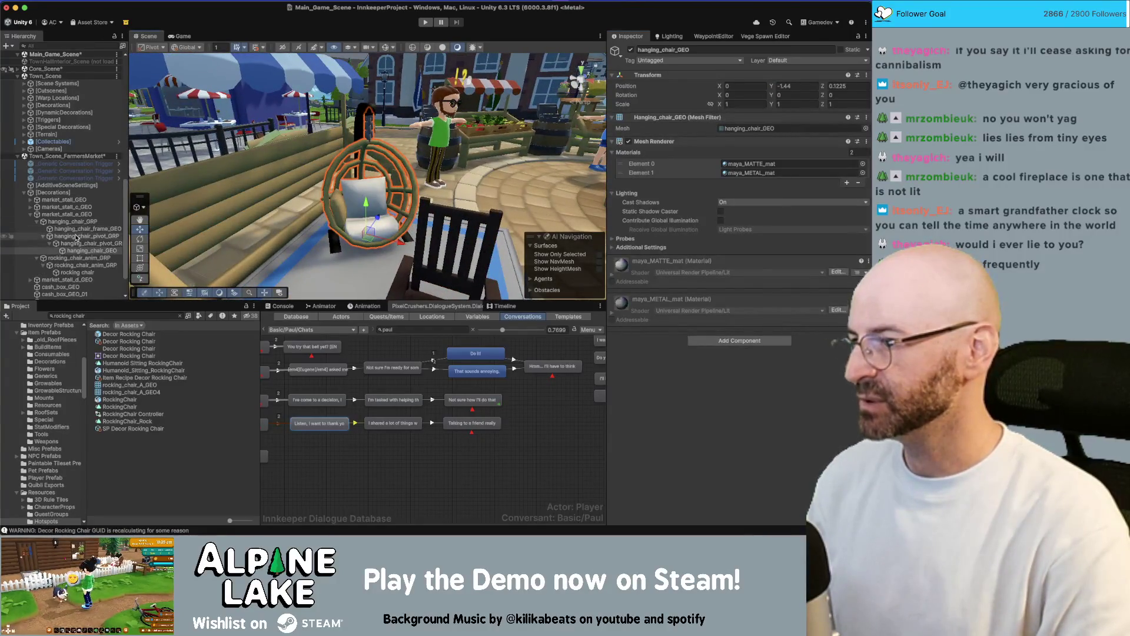
pyautogui.moveTo(424, 204)
pyautogui.mouseDown()
pyautogui.moveTo(367, 194)
pyautogui.moveTo(380, 147)
pyautogui.moveTo(306, 194)
pyautogui.mouseUp()
# Undo the height change on hanging_chair_GRP and check its placement from a new angle.
pyautogui.hotkey('ctrl', 'z')
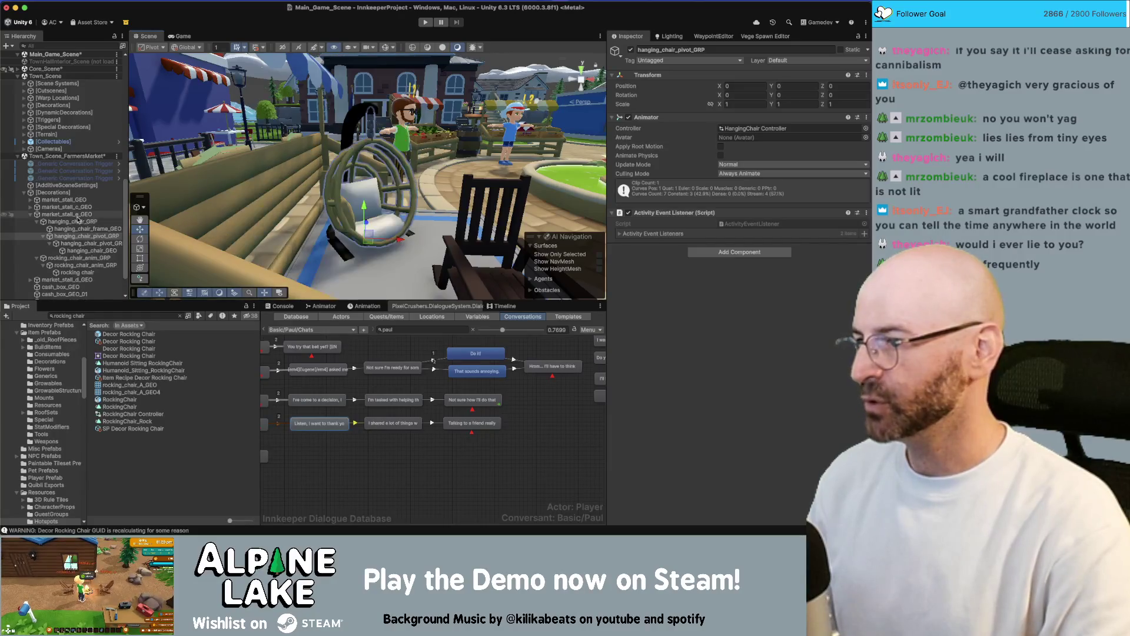
pyautogui.click(348, 213)
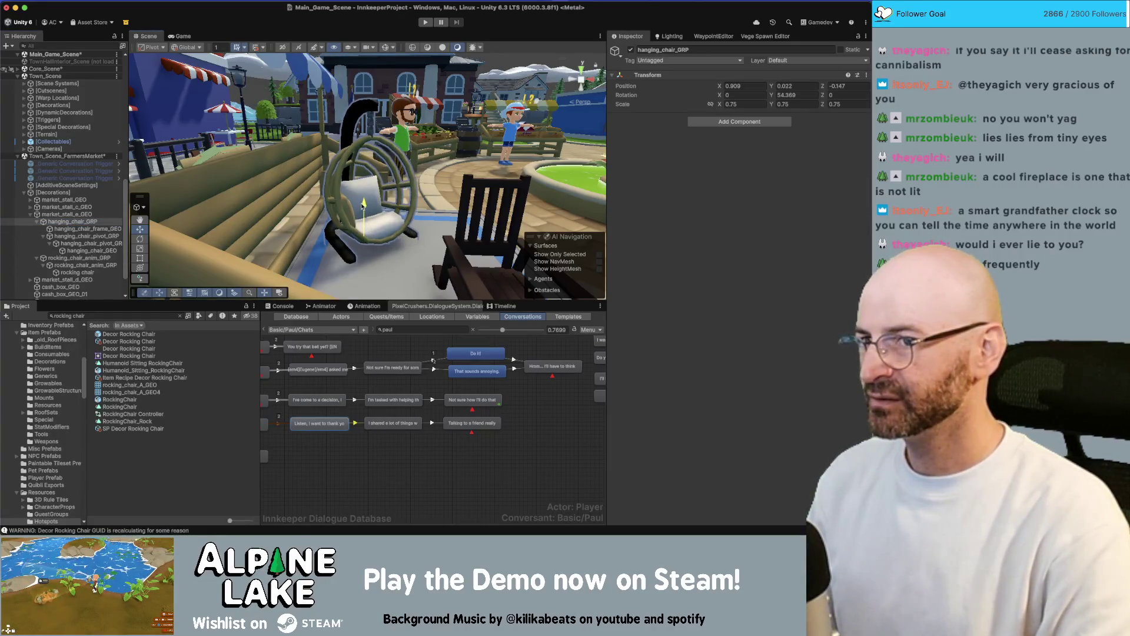
pyautogui.keyDown('alt'); pyautogui.moveTo(417, 207); pyautogui.dragTo(368, 198); pyautogui.keyUp('alt')
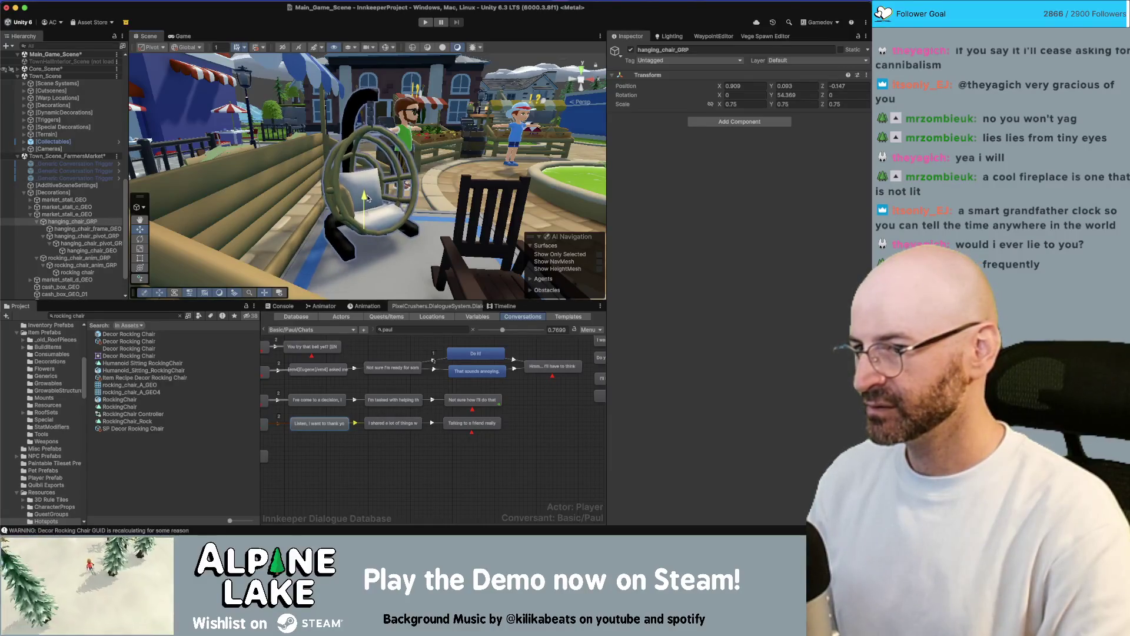
pyautogui.moveTo(415, 239); pyautogui.dragTo(190, 236)
pyautogui.doubleClick(76, 258)
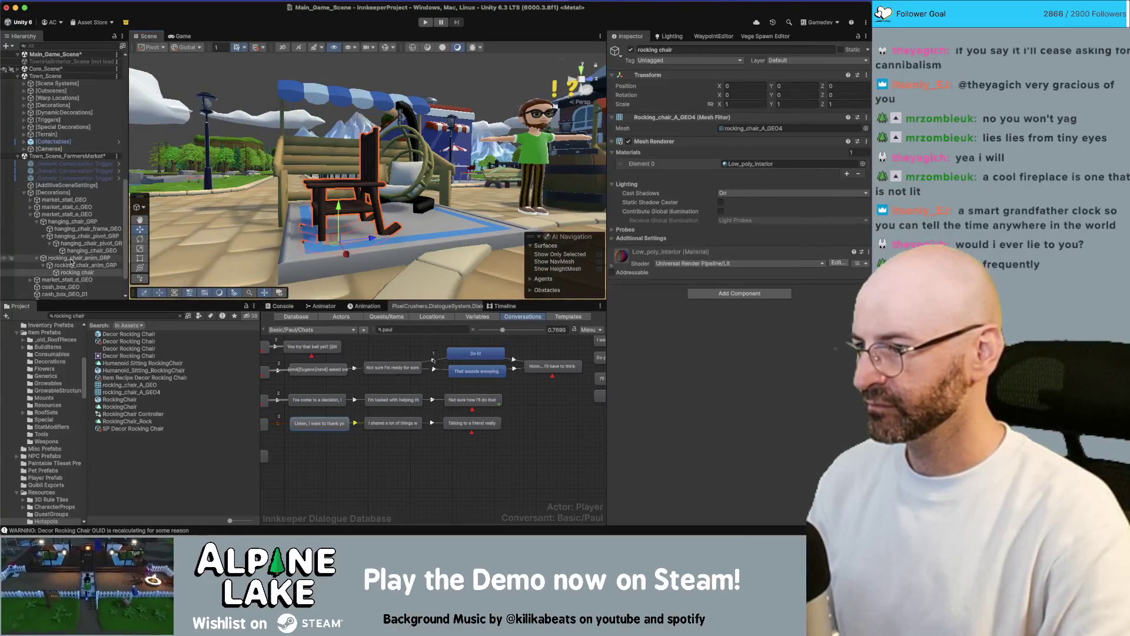
# Raise rocking_chair_anim_GRP to Position Y 0.1 and rotate it to face a new direction.
pyautogui.click(809, 85)
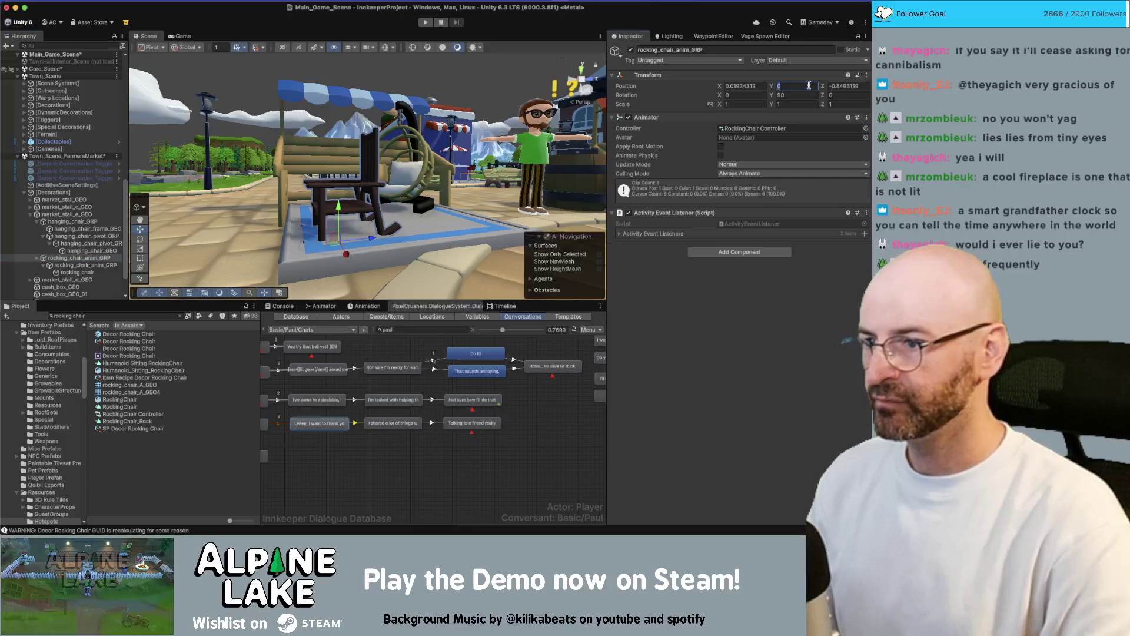
pyautogui.write('.1')
pyautogui.press('Return')
pyautogui.press('f')
pyautogui.press('e')
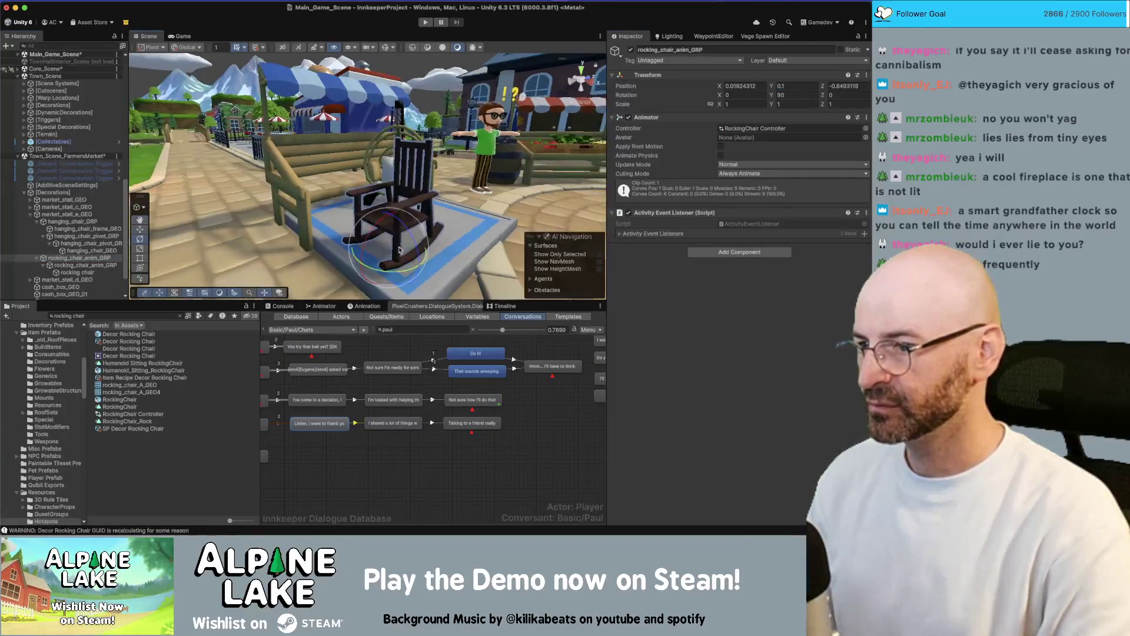
pyautogui.moveTo(389, 268); pyautogui.dragTo(318, 291)
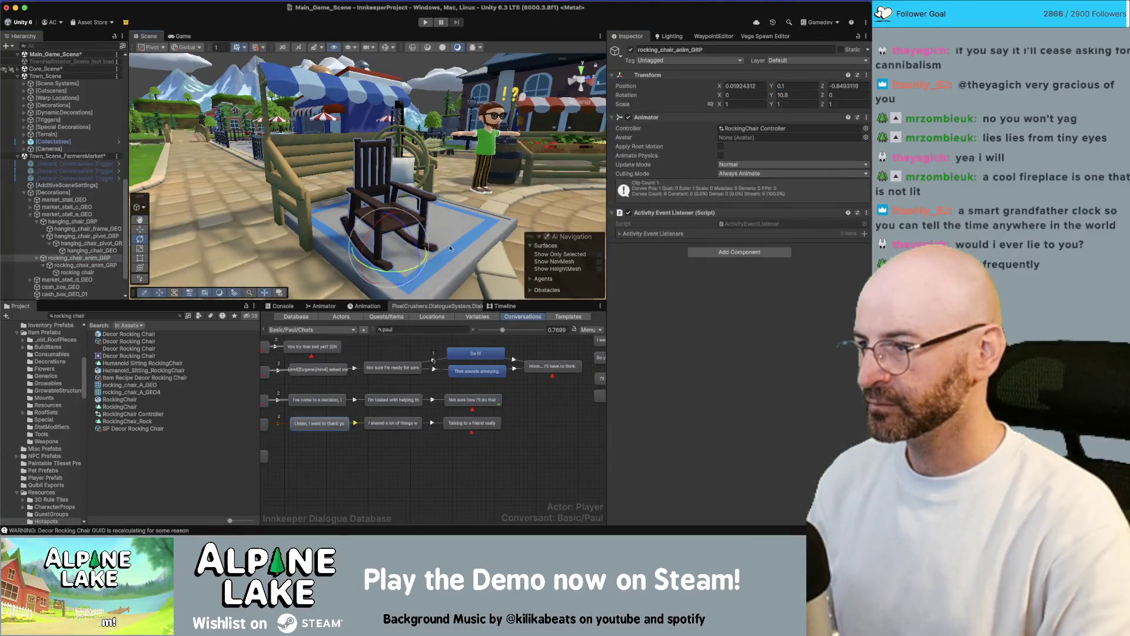
# Tilt the rocking chair's child mesh slightly, then reselect the rocking chair group.
pyautogui.click(89, 265)
pyautogui.press('Up')
pyautogui.press('Down')
pyautogui.press('Up')
pyautogui.click(97, 266)
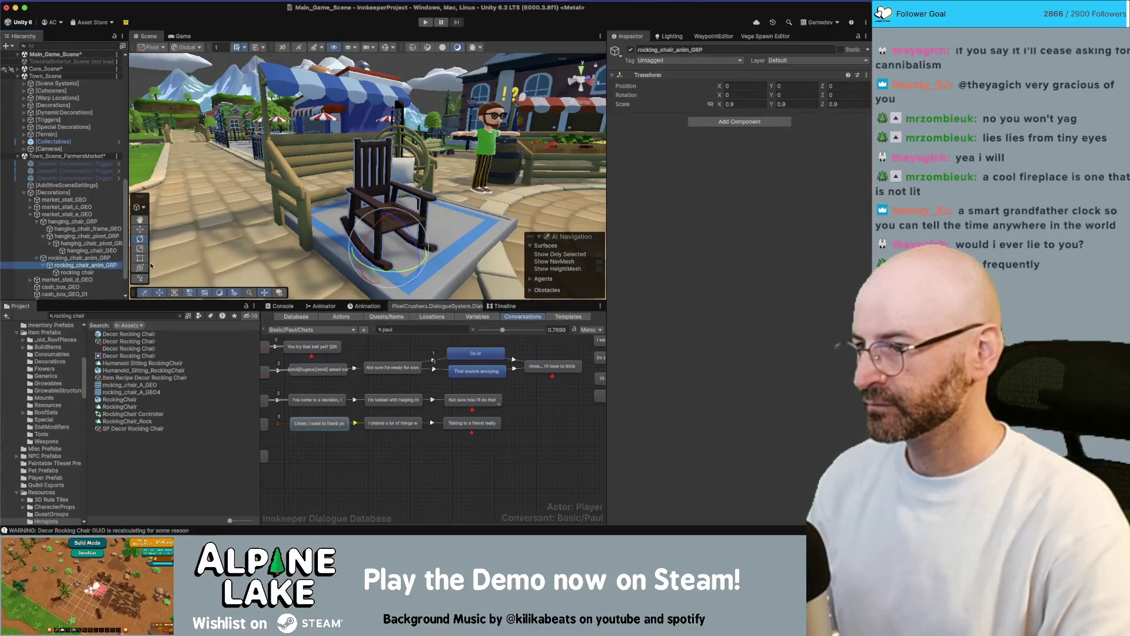
pyautogui.click(83, 273)
pyautogui.moveTo(405, 234)
pyautogui.mouseDown()
pyautogui.moveTo(393, 225)
pyautogui.moveTo(451, 194)
pyautogui.moveTo(412, 200)
pyautogui.mouseUp()
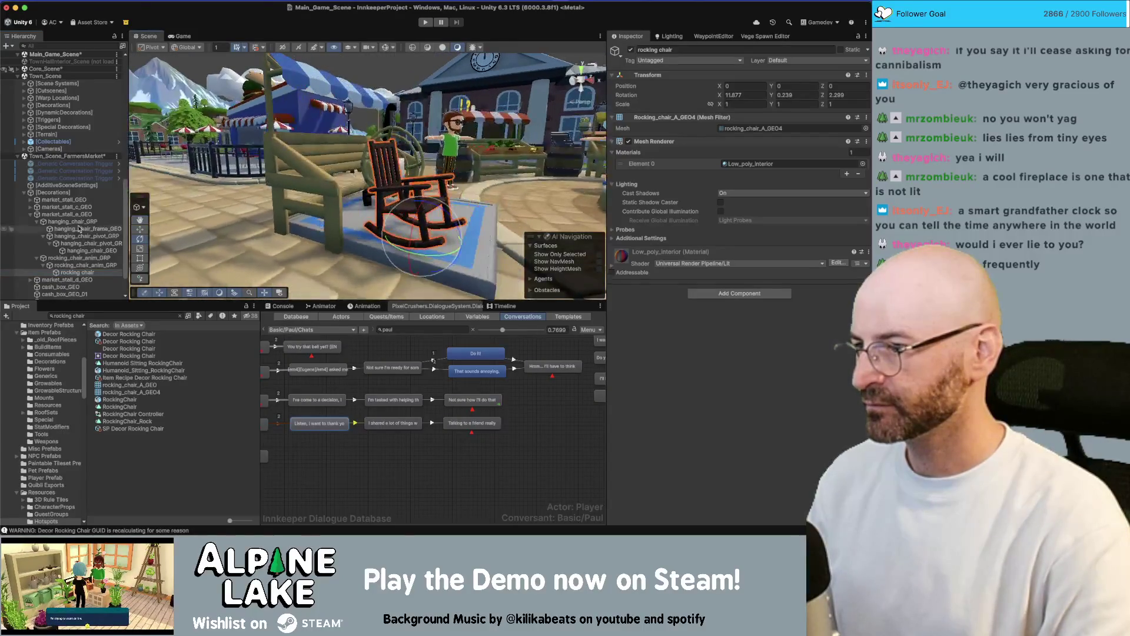
pyautogui.click(79, 258)
pyautogui.press('w')
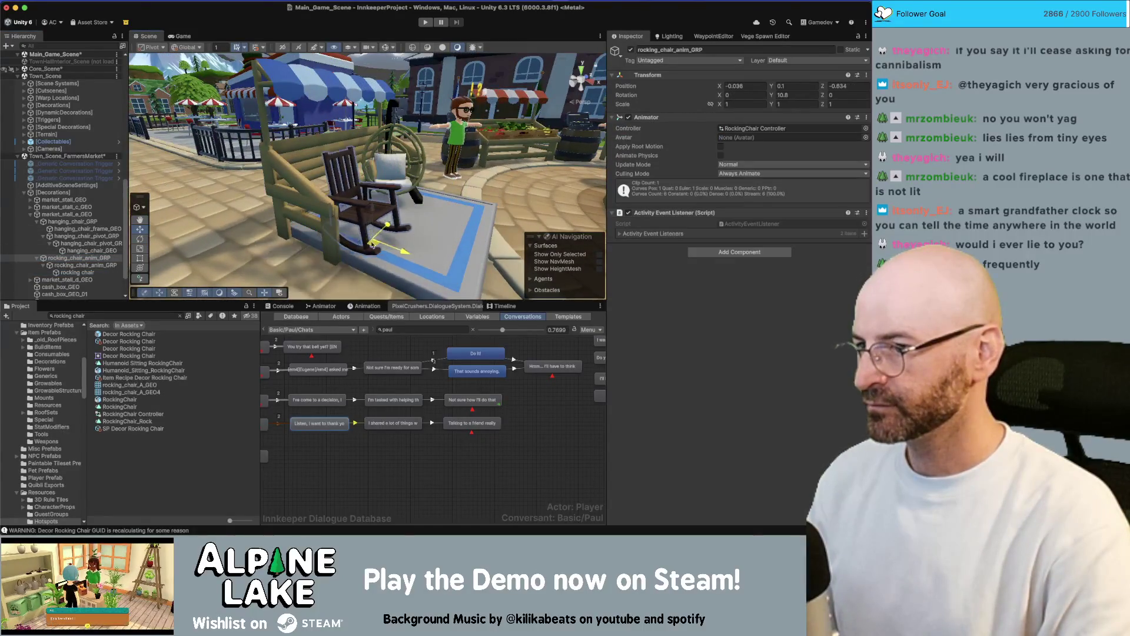
pyautogui.moveTo(366, 234)
pyautogui.keyDown('alt'); pyautogui.mouseDown()
pyautogui.moveTo(335, 231)
pyautogui.moveTo(354, 219)
pyautogui.mouseUp(); pyautogui.keyUp('alt')
# In Maya, navigate the furniture viewport to select and frame the red chaise lounge.
pyautogui.press('super+Tab')
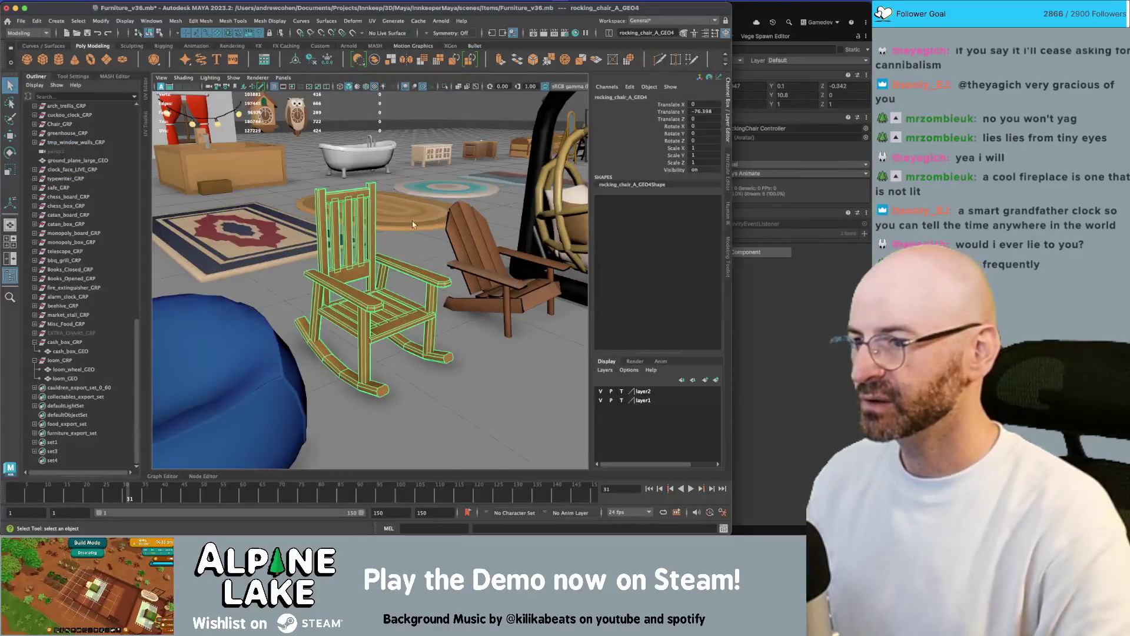
pyautogui.scroll(-5, 378, 248)
pyautogui.scroll(-4, 379, 248)
pyautogui.keyDown('alt'); pyautogui.moveTo(379, 247); pyautogui.dragTo(318, 292); pyautogui.keyUp('alt')
pyautogui.scroll(3, 309, 298)
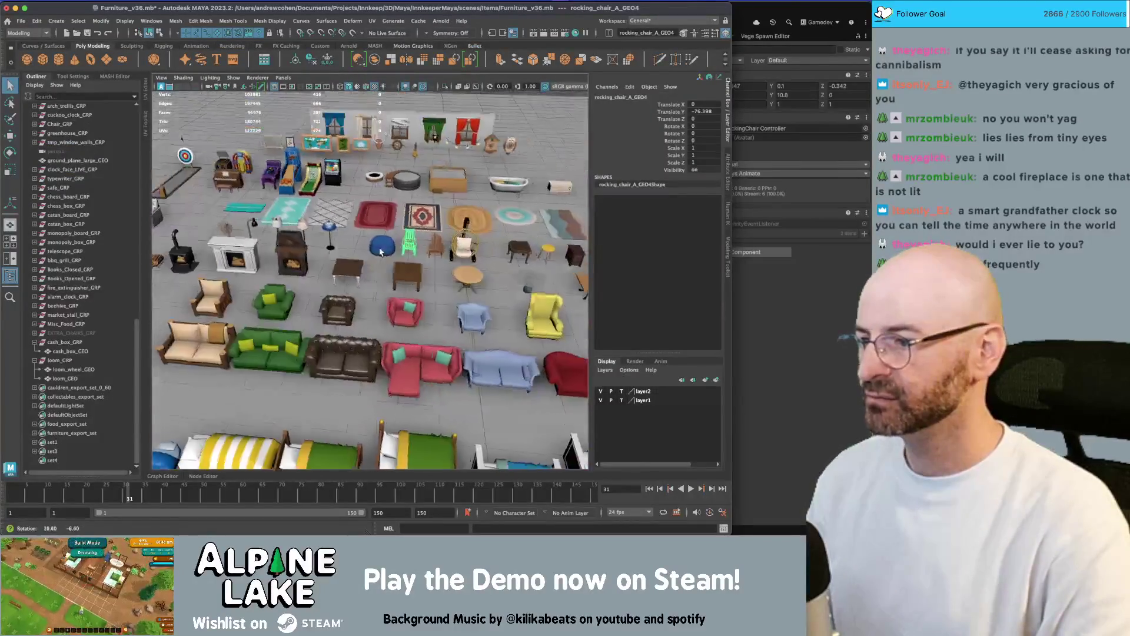
pyautogui.scroll(4, 309, 299)
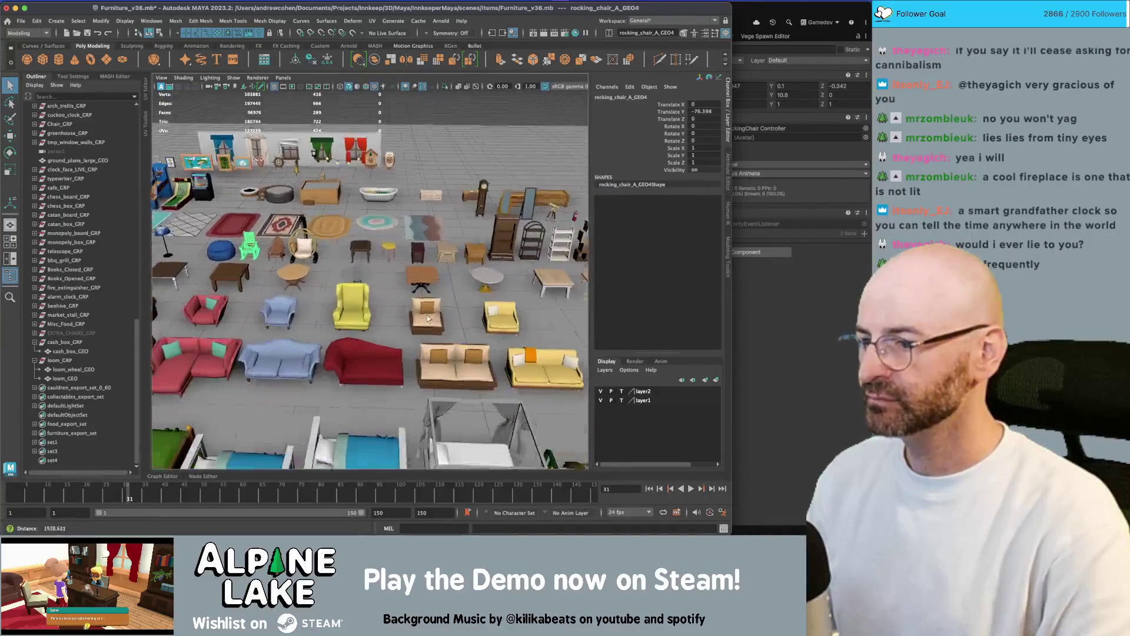
pyautogui.click(363, 360)
pyautogui.press('f')
pyautogui.scroll(-8, 364, 360)
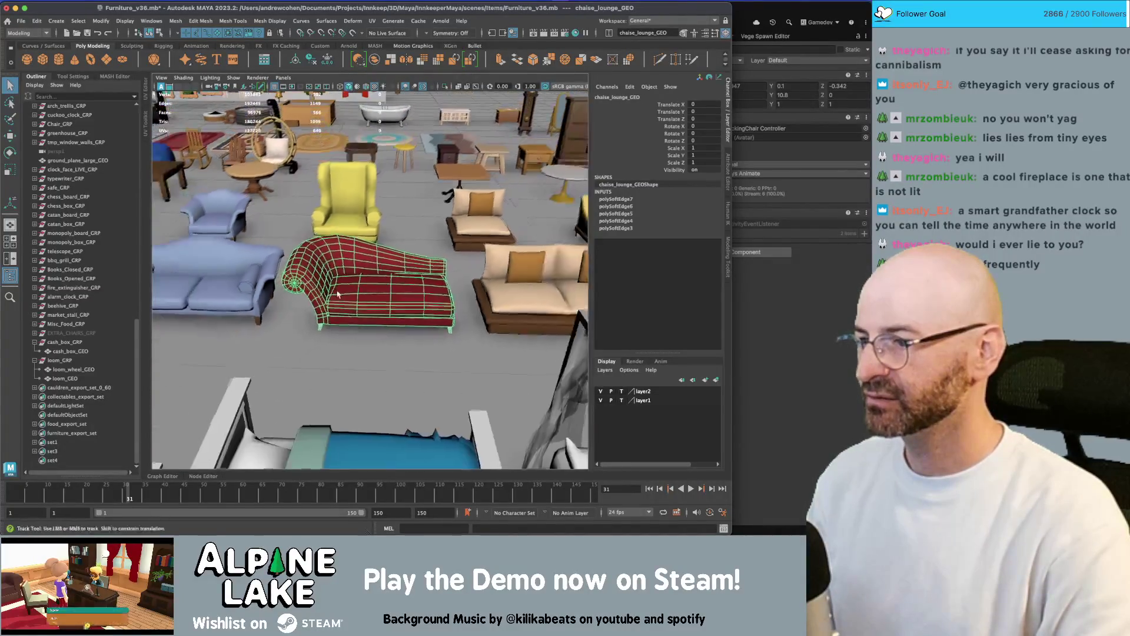
pyautogui.scroll(3, 394, 269)
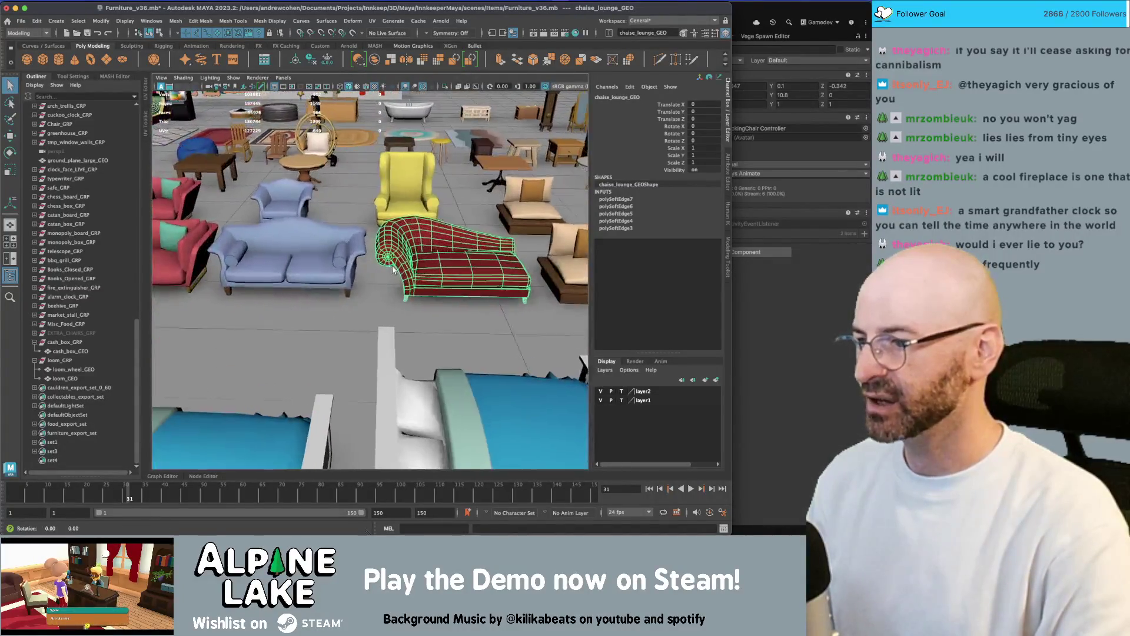
pyautogui.scroll(-8, 394, 269)
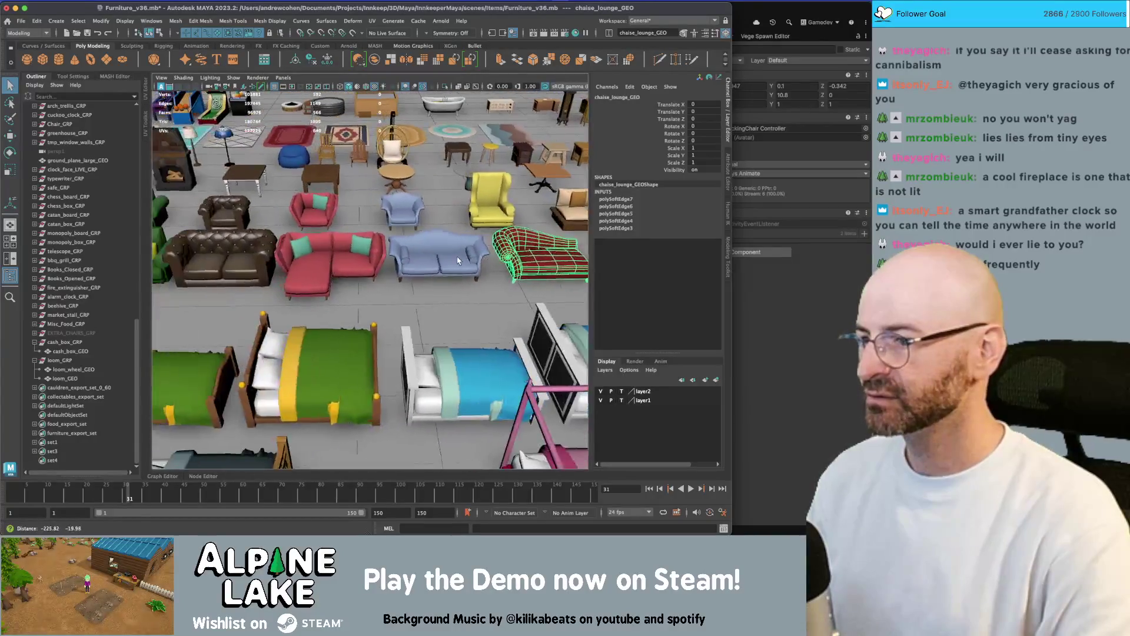
pyautogui.scroll(6, 327, 300)
pyautogui.moveTo(323, 307); pyautogui.dragTo(405, 304)
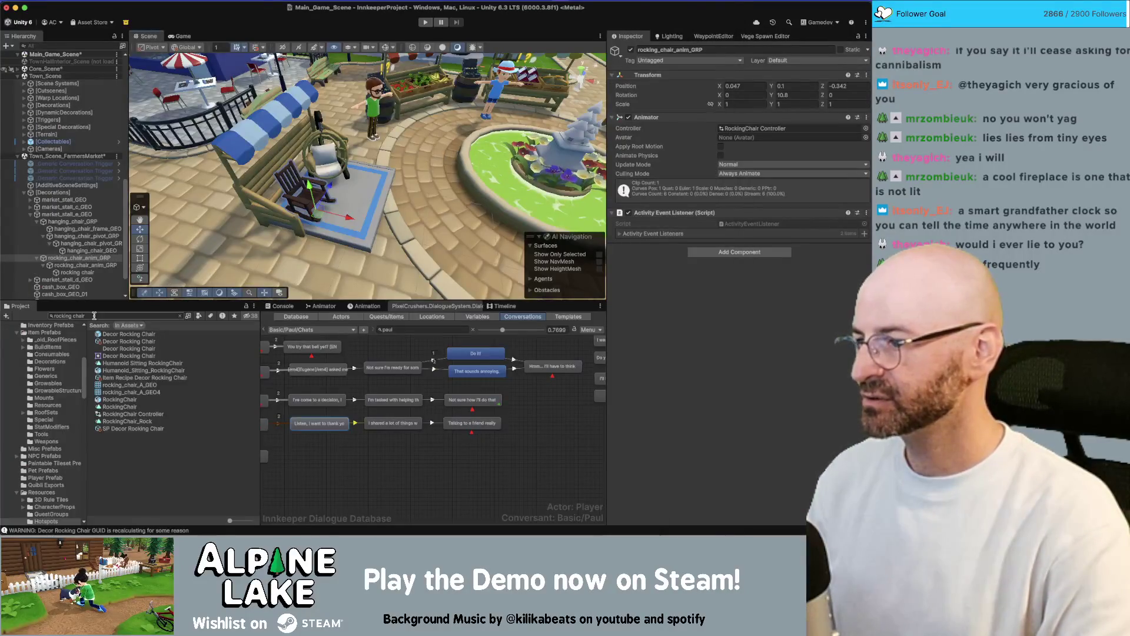
# Search the Project for 'chaise' and drag chaise_lounge_GEO into the scene beside the stall.
pyautogui.write('chaise')
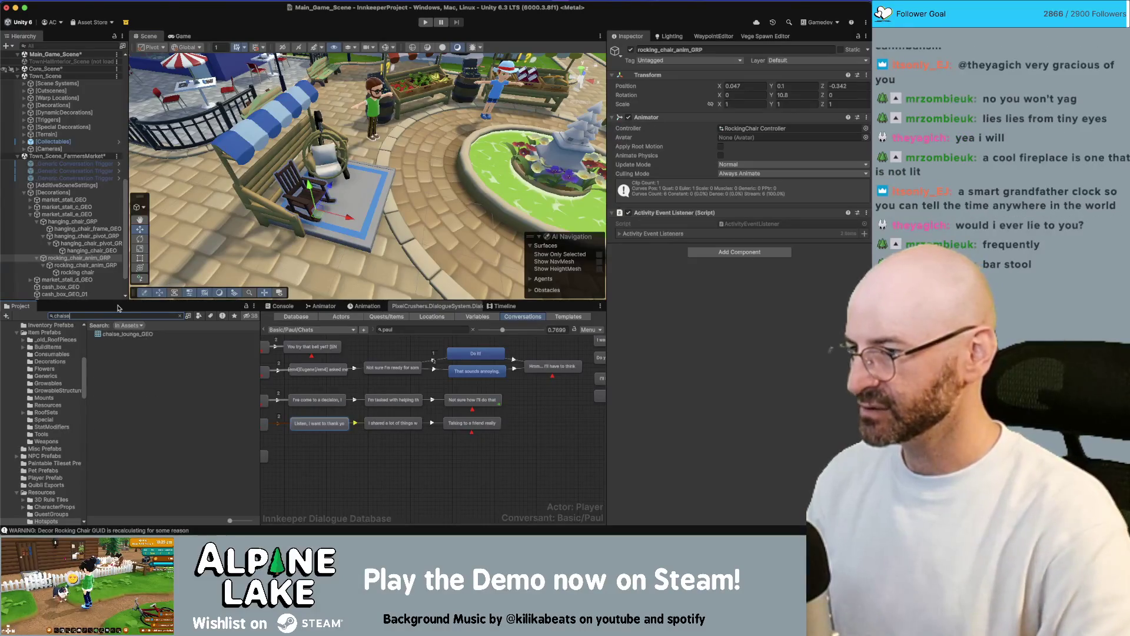
pyautogui.moveTo(130, 334); pyautogui.dragTo(363, 196)
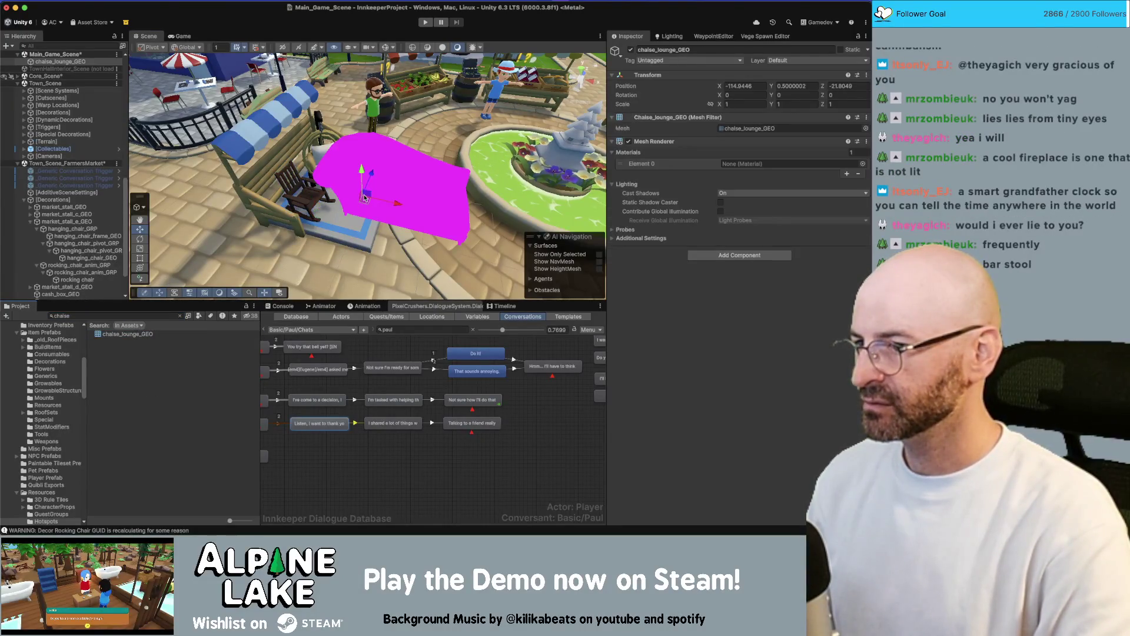
pyautogui.click(864, 153)
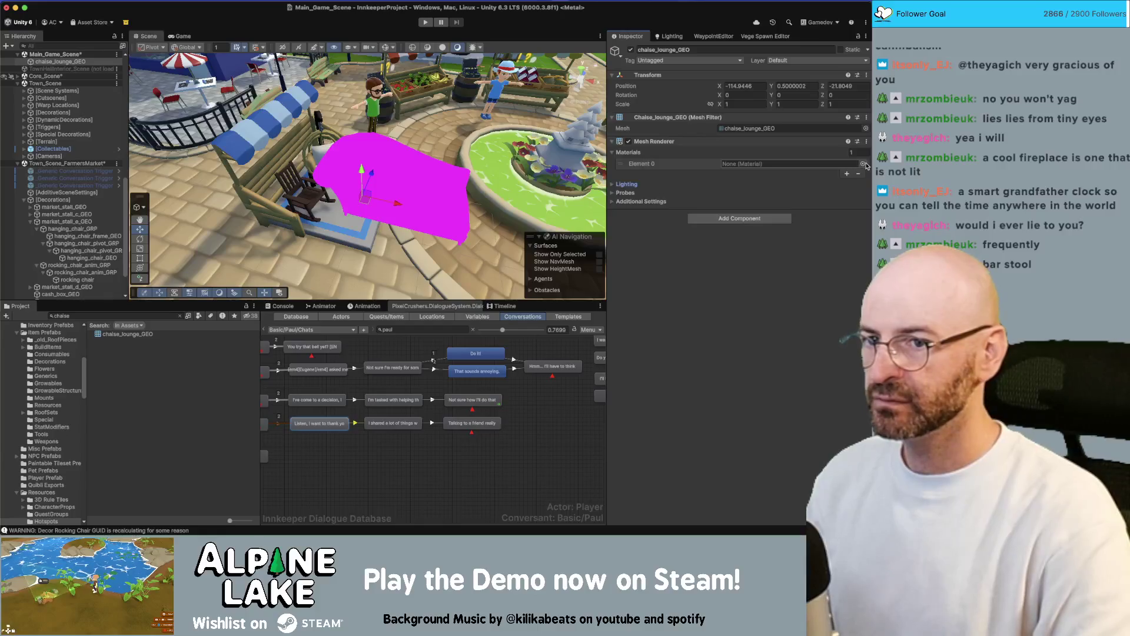
pyautogui.click(865, 164)
# Give the chaise lounge Color Atlas Matte Mat, set it at height 0.1 and shrink it to about 0.619.
pyautogui.write('matte mat')
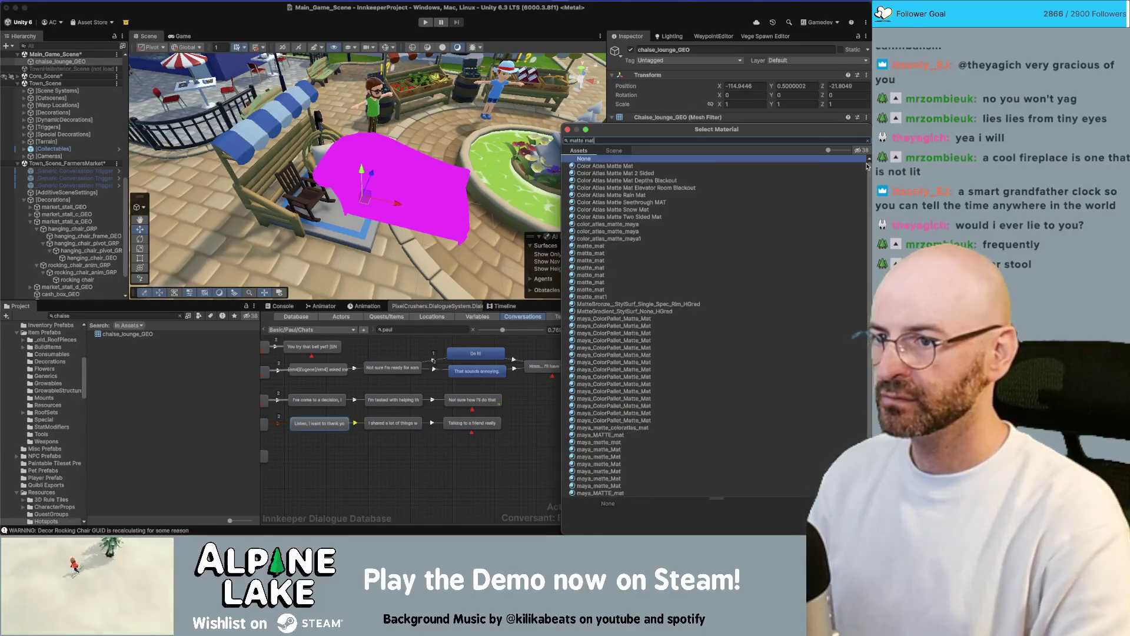
pyautogui.press('Return')
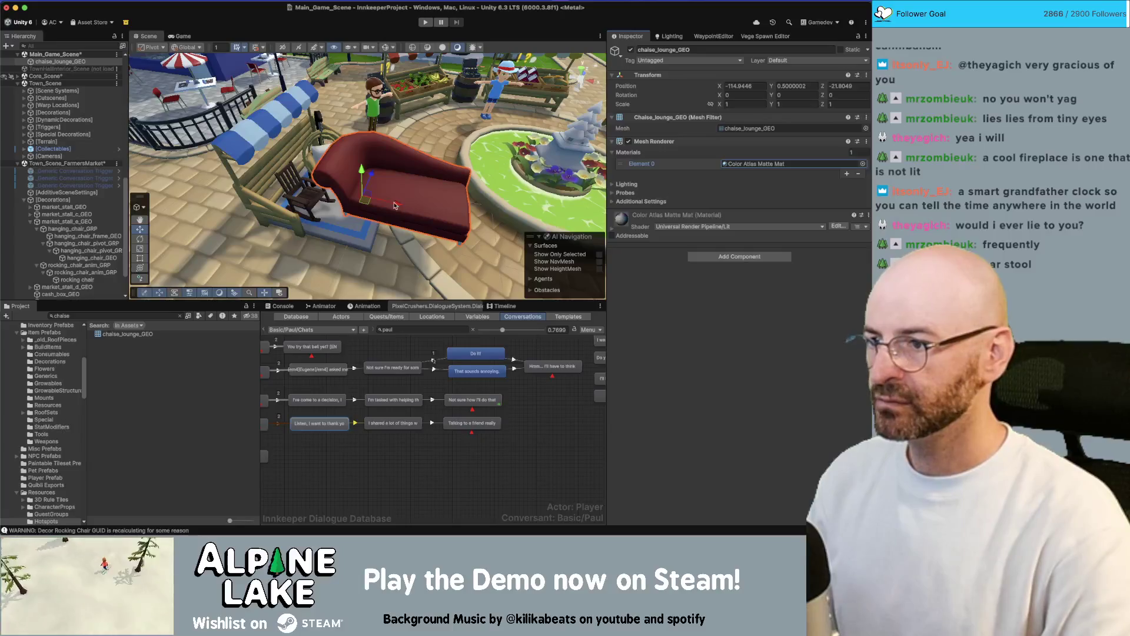
pyautogui.moveTo(372, 204)
pyautogui.mouseDown()
pyautogui.moveTo(324, 159)
pyautogui.moveTo(343, 179)
pyautogui.moveTo(298, 219)
pyautogui.mouseUp()
pyautogui.press('e')
pyautogui.press('w')
pyautogui.press('r')
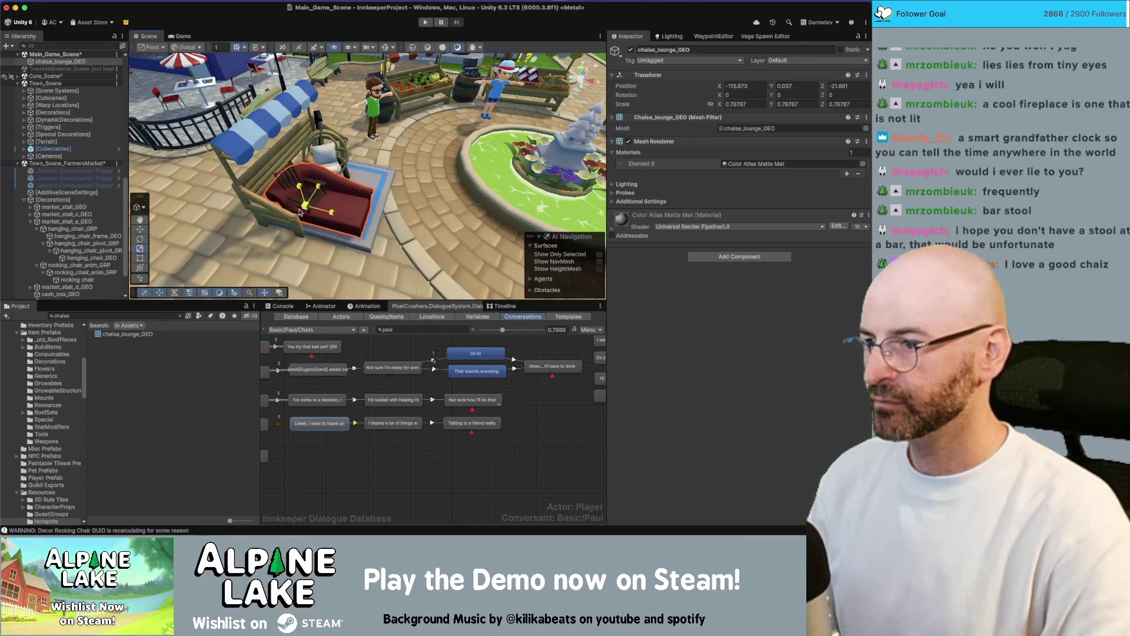
pyautogui.write('0.1')
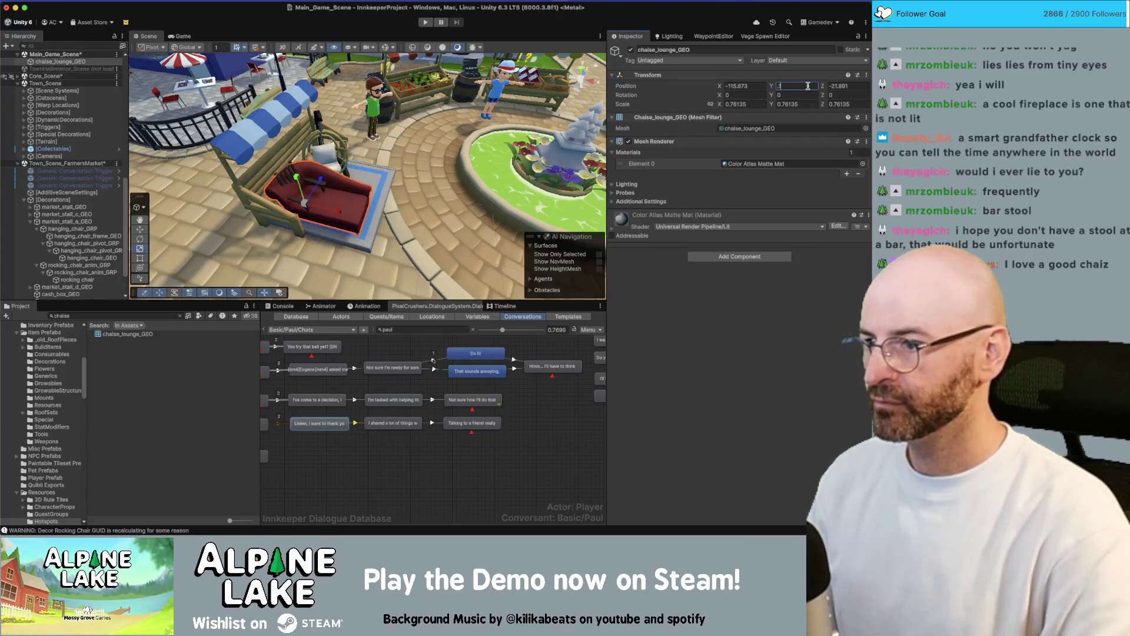
pyautogui.press('Return')
pyautogui.scroll(2, 337, 205)
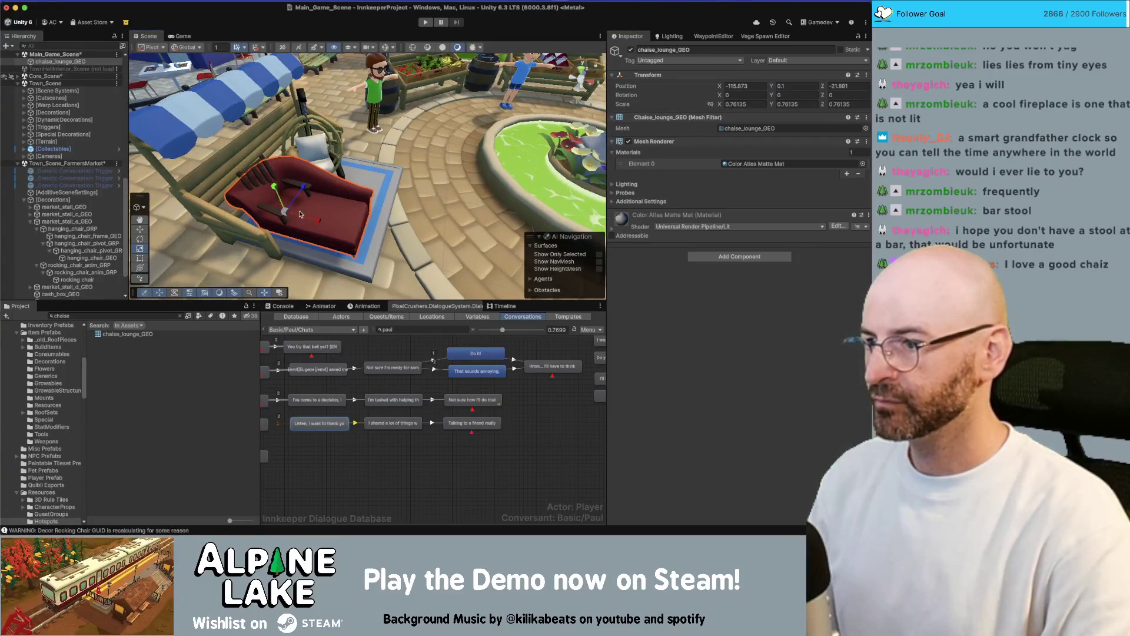
pyautogui.moveTo(298, 189); pyautogui.dragTo(302, 187)
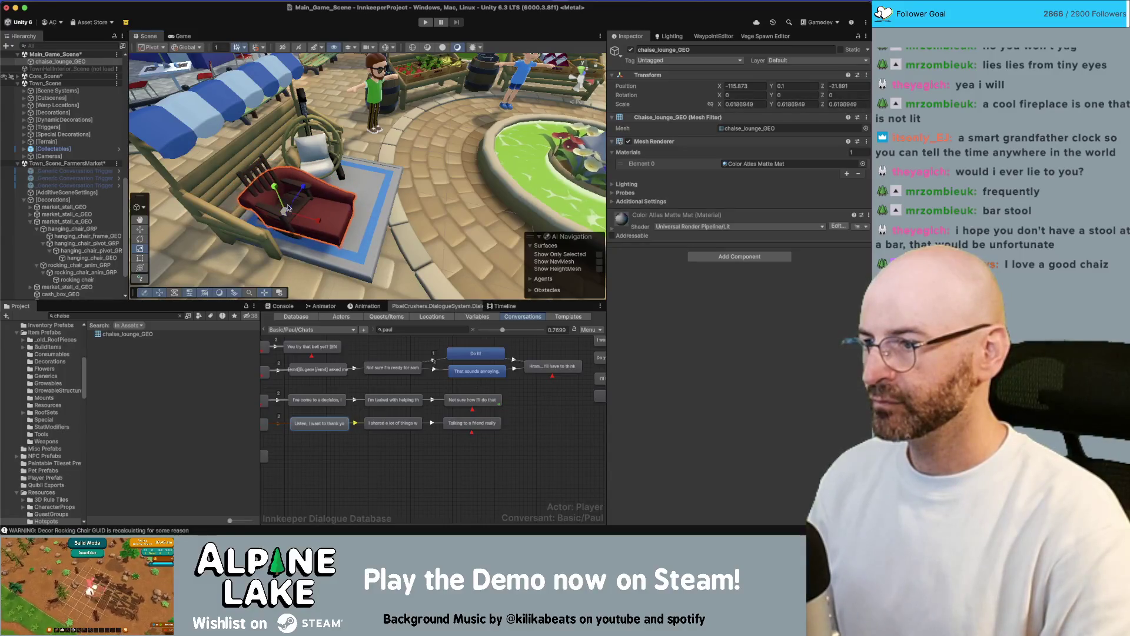
# Move the rocking chair beside the lounge and re-angle it toward the lounge.
pyautogui.click(269, 175)
pyautogui.moveTo(300, 231)
pyautogui.mouseDown()
pyautogui.moveTo(380, 187)
pyautogui.moveTo(347, 222)
pyautogui.moveTo(333, 217)
pyautogui.mouseUp()
pyautogui.press('e')
pyautogui.press('w')
pyautogui.moveTo(377, 176); pyautogui.dragTo(371, 168)
pyautogui.moveTo(413, 195)
pyautogui.mouseDown()
pyautogui.moveTo(441, 190)
pyautogui.moveTo(383, 200)
pyautogui.moveTo(392, 207)
pyautogui.moveTo(372, 216)
pyautogui.mouseUp()
pyautogui.press('e')
# Rotate the chaise lounge slightly and view the arrangement from over the town square.
pyautogui.click(298, 236)
pyautogui.moveTo(307, 245); pyautogui.dragTo(307, 244)
pyautogui.press('w')
pyautogui.scroll(-3, 353, 177)
pyautogui.moveTo(365, 176); pyautogui.dragTo(436, 165)
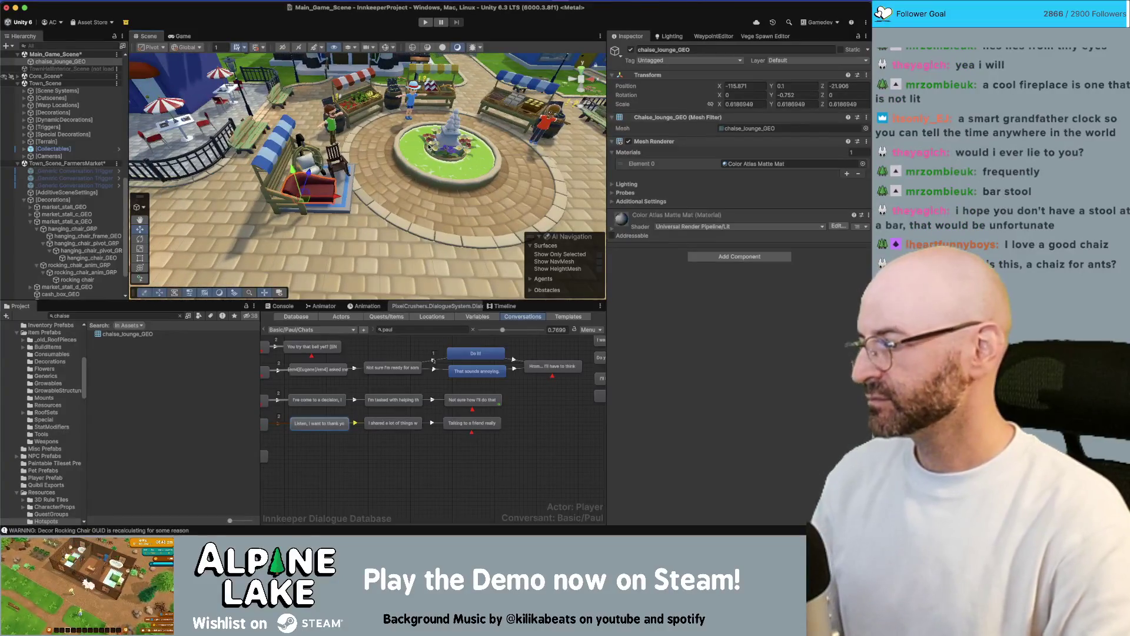
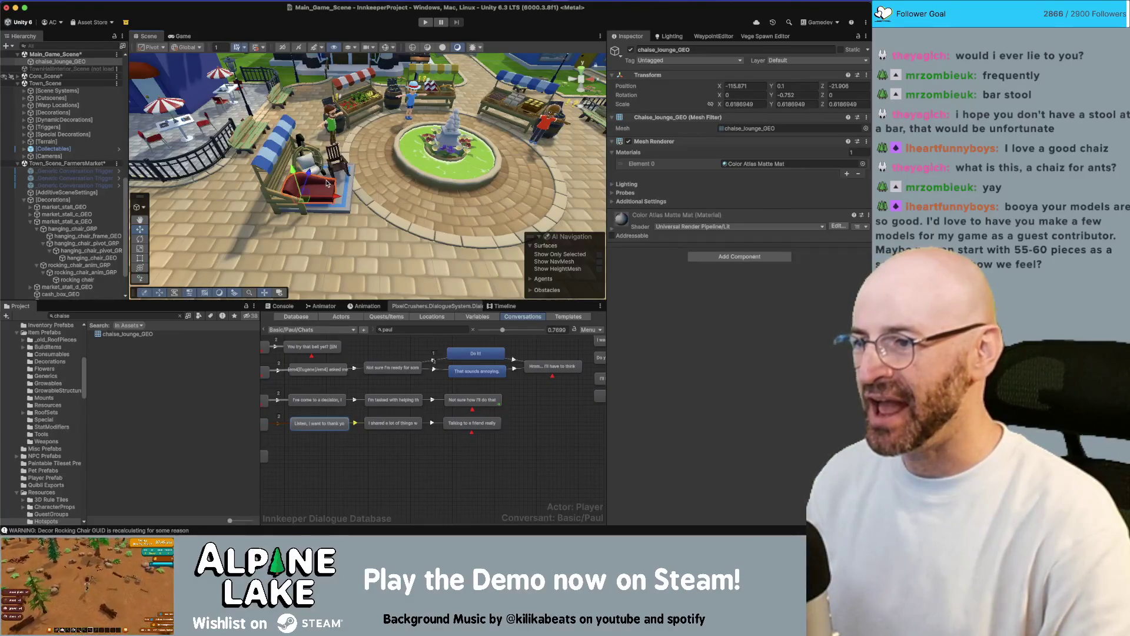
# Frame the chaise lounge and scale it down to about a quarter of its size.
pyautogui.press('f')
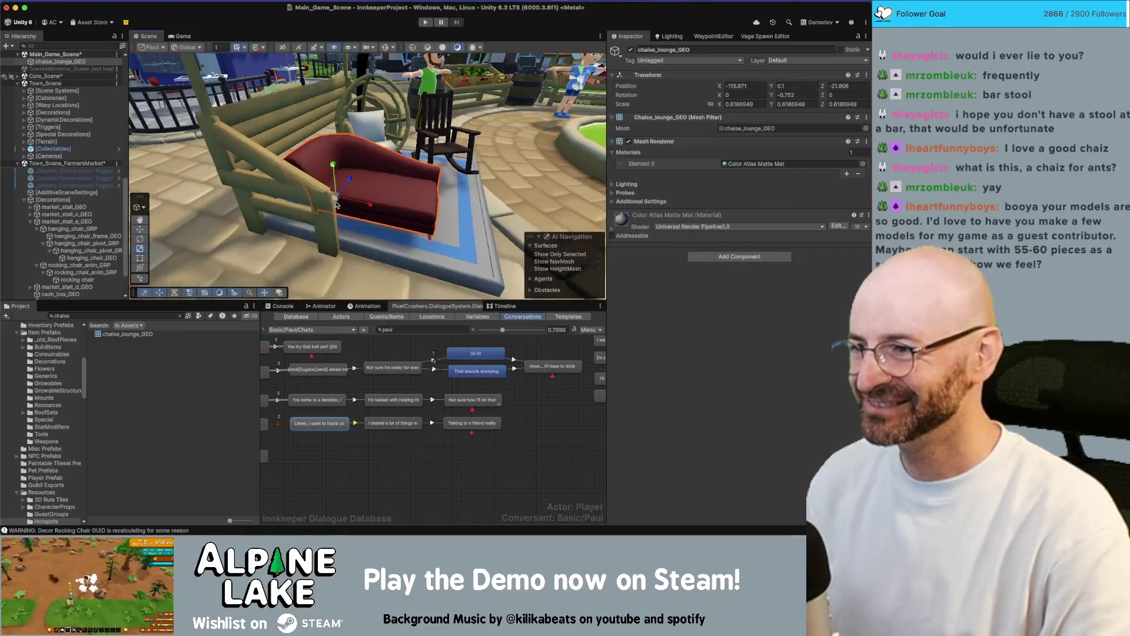
pyautogui.moveTo(336, 204); pyautogui.dragTo(321, 220)
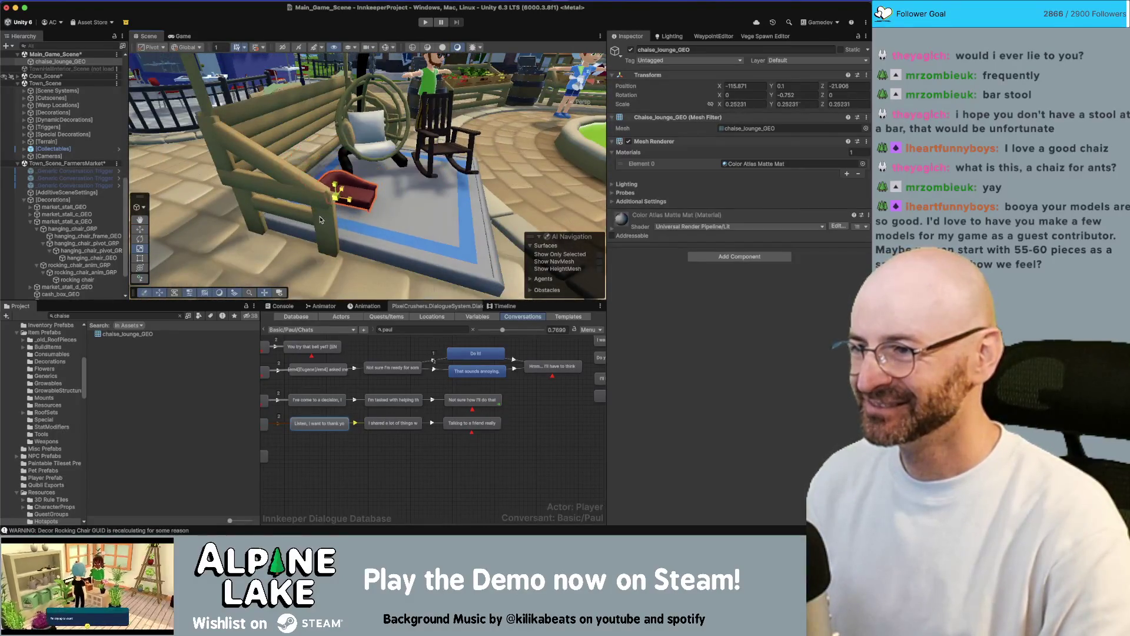
pyautogui.press('f')
# Search the Project for 'insect ant' and drop Insect Leafcutter Ant into the scene.
pyautogui.click(94, 315)
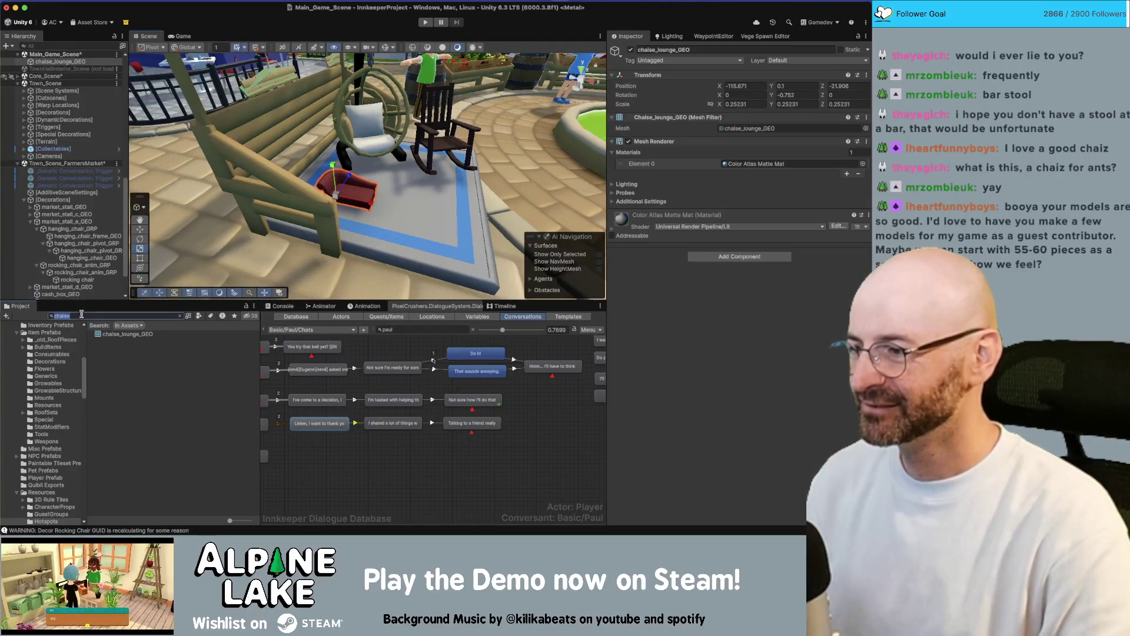
pyautogui.write('ant')
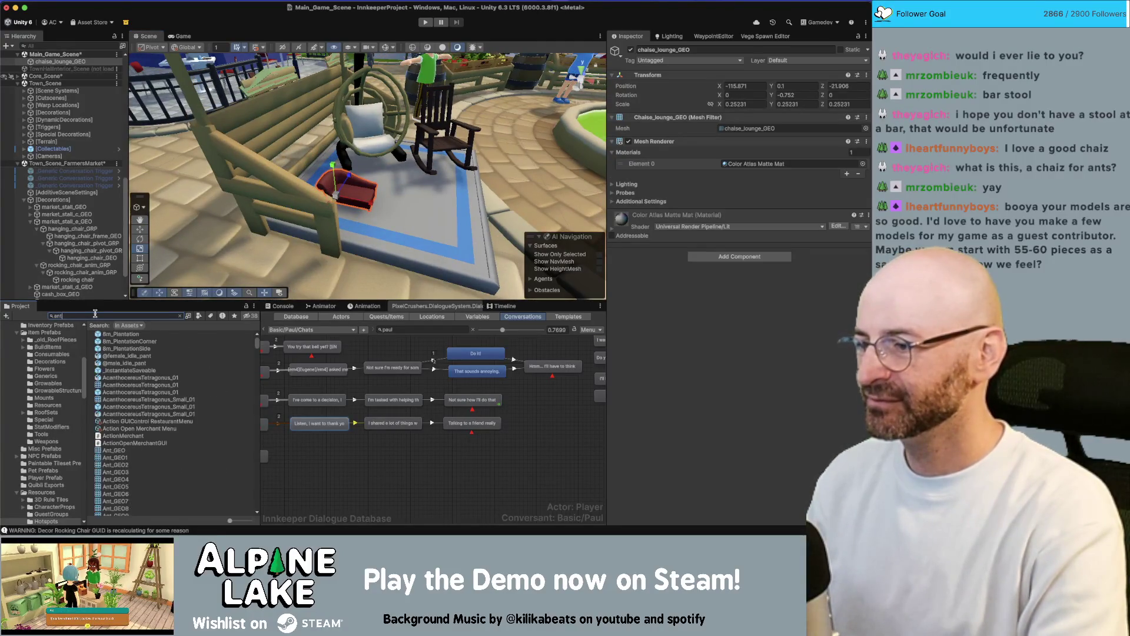
pyautogui.write(' hill')
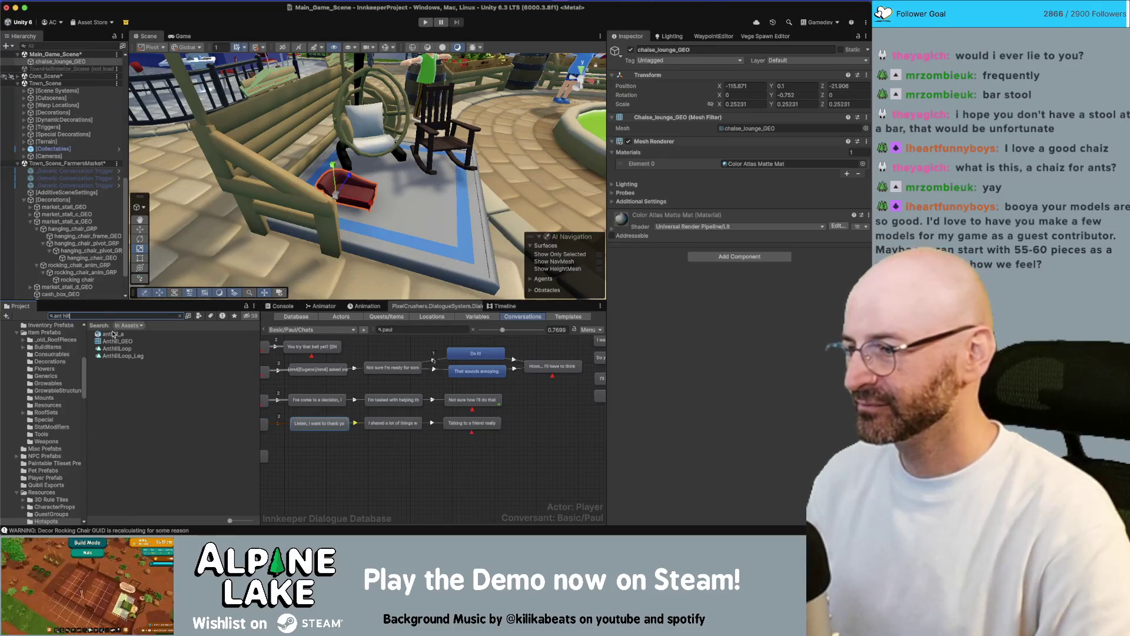
pyautogui.click(114, 335)
pyautogui.click(122, 315)
pyautogui.write('insecet')
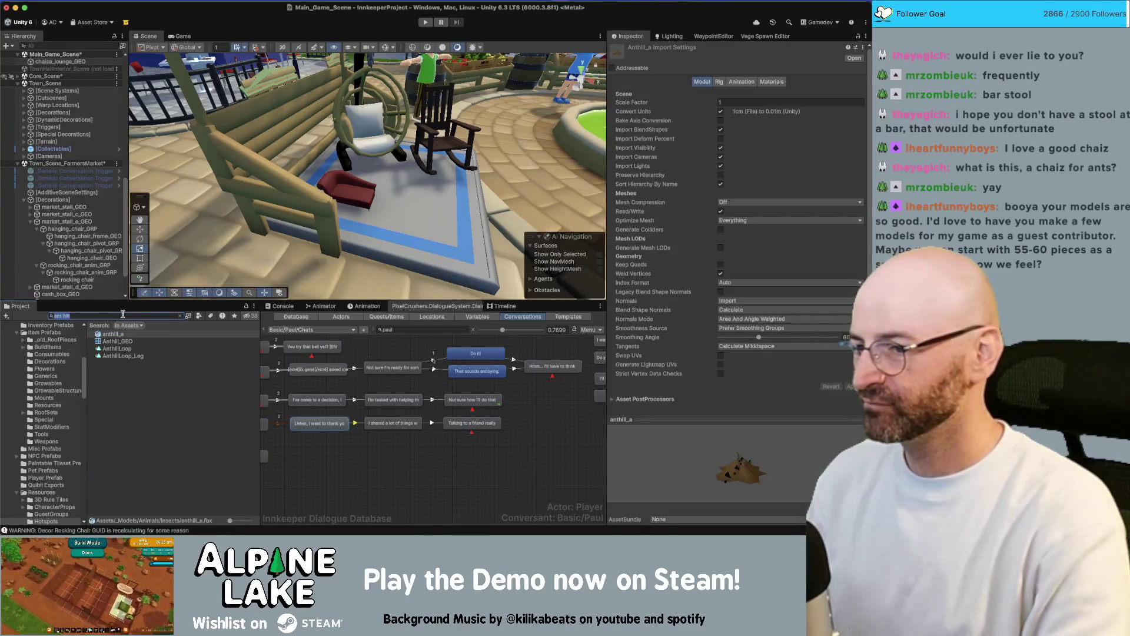
pyautogui.write(' ant')
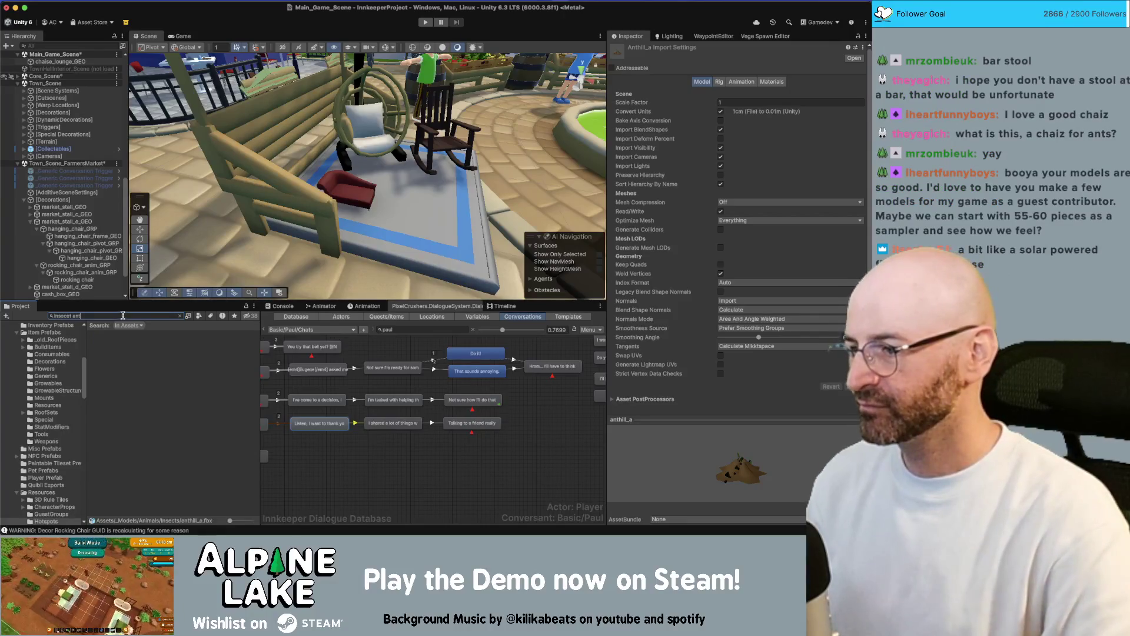
pyautogui.press('BackSpace')
pyautogui.press('BackSpace')
pyautogui.press('BackSpace')
pyautogui.press('BackSpace')
pyautogui.press('BackSpace')
pyautogui.press('BackSpace')
pyautogui.write('t')
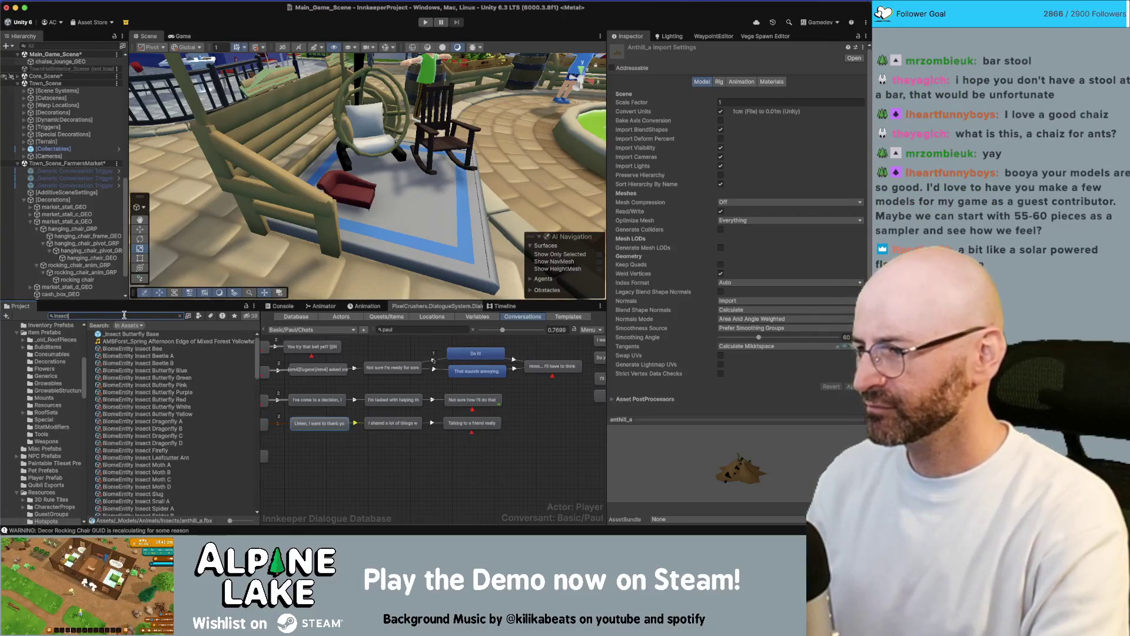
pyautogui.write('se')
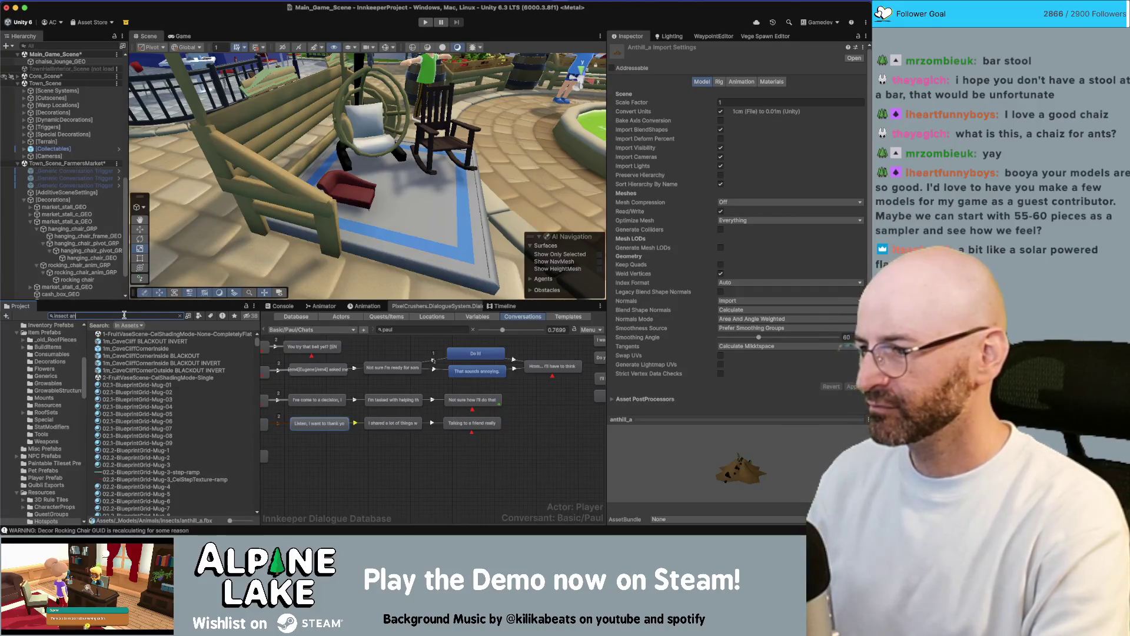
pyautogui.write('t')
pyautogui.moveTo(125, 342); pyautogui.dragTo(398, 217)
# Lower the ant hill to Y 0.1, shrink it to about a third, and move it onto the chaise.
pyautogui.press('f')
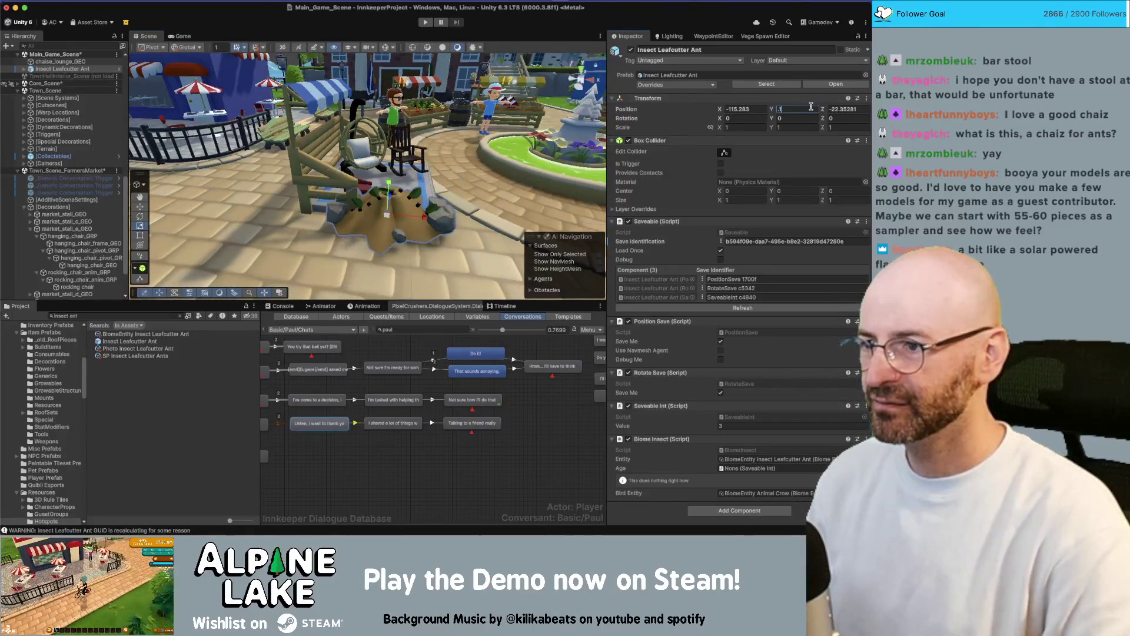
pyautogui.write('10.1')
pyautogui.press('Return')
pyautogui.moveTo(387, 218)
pyautogui.mouseDown()
pyautogui.moveTo(400, 218)
pyautogui.moveTo(385, 215)
pyautogui.mouseUp()
pyautogui.press('w')
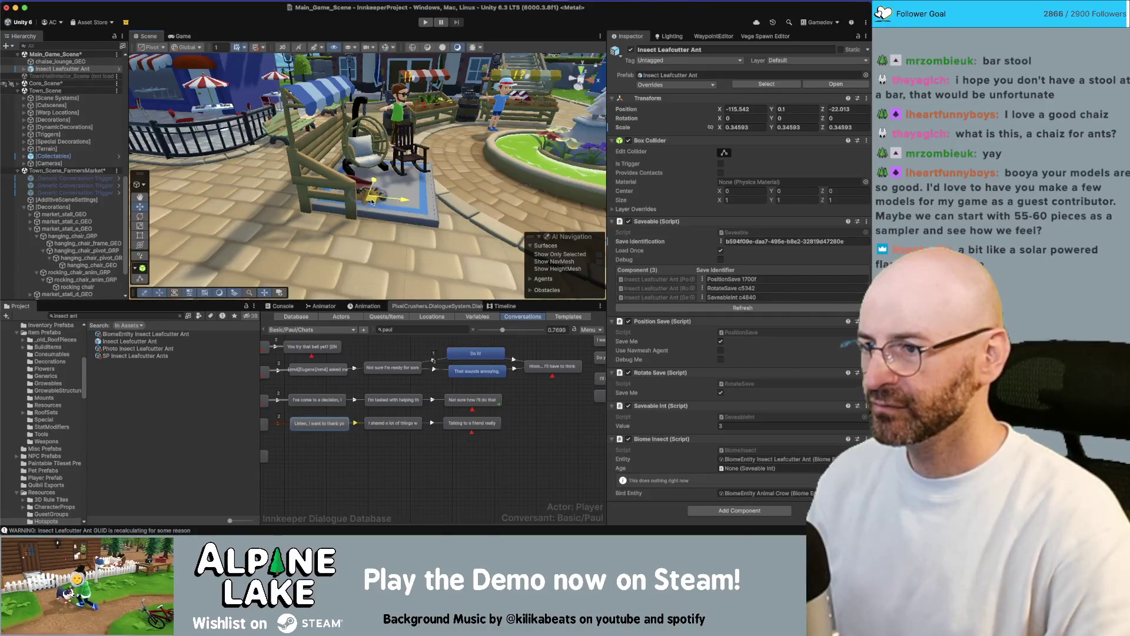
pyautogui.press('f')
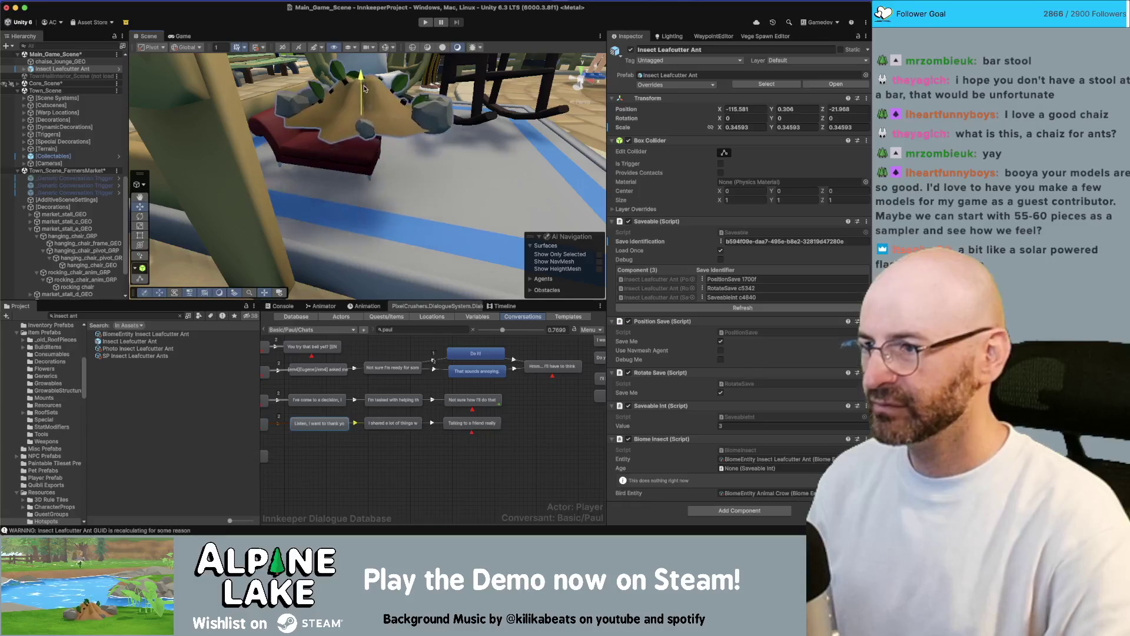
# Enlarge the chaise lounge to about 0.58 scale.
pyautogui.click(319, 157)
pyautogui.press('r')
pyautogui.moveTo(320, 158)
pyautogui.mouseDown()
pyautogui.moveTo(376, 129)
pyautogui.moveTo(372, 113)
pyautogui.mouseUp()
pyautogui.press('w')
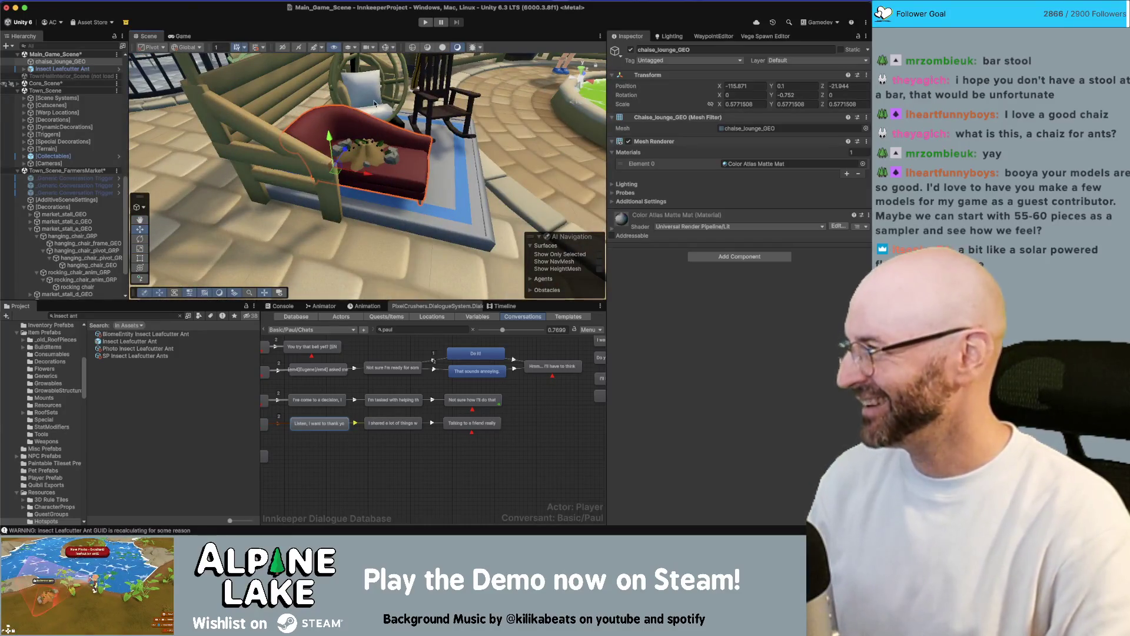
# Delete the Insect Leafcutter Ant hill from the scene.
pyautogui.scroll(10, 365, 114)
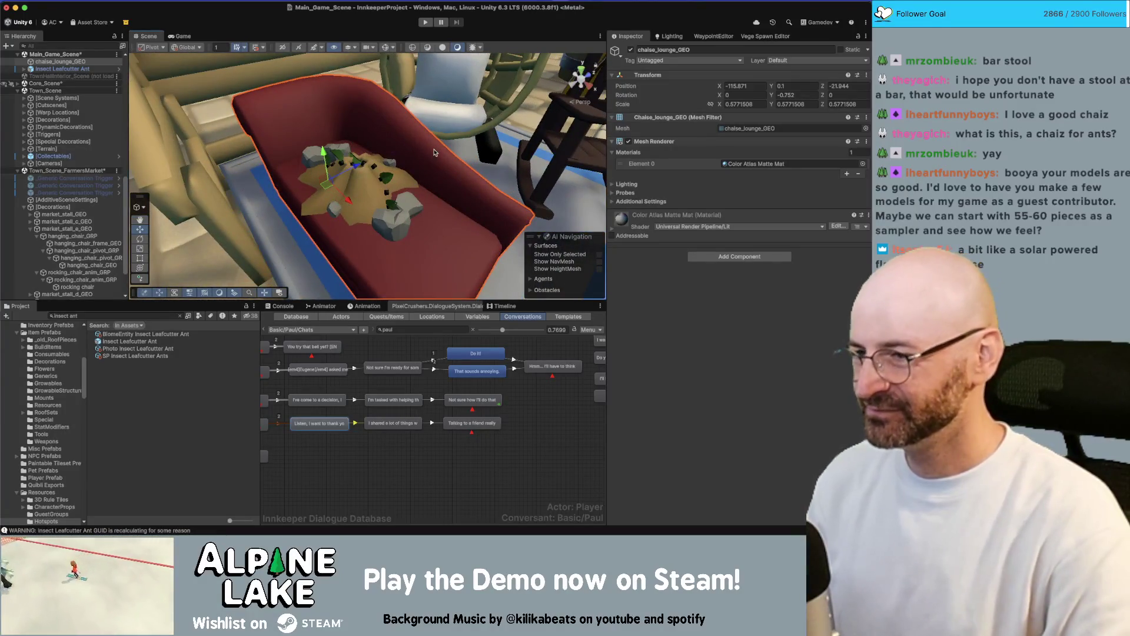
pyautogui.moveTo(412, 167)
pyautogui.mouseDown()
pyautogui.moveTo(389, 176)
pyautogui.moveTo(406, 159)
pyautogui.moveTo(392, 125)
pyautogui.mouseUp()
pyautogui.click(375, 182)
pyautogui.press('Delete')
# Enlarge the chaise lounge to about 0.76 scale and rotate it sideways to -65.9 degrees.
pyautogui.click(376, 188)
pyautogui.press('f')
pyautogui.press('r')
pyautogui.moveTo(343, 187); pyautogui.dragTo(354, 190)
pyautogui.scroll(-10, 365, 192)
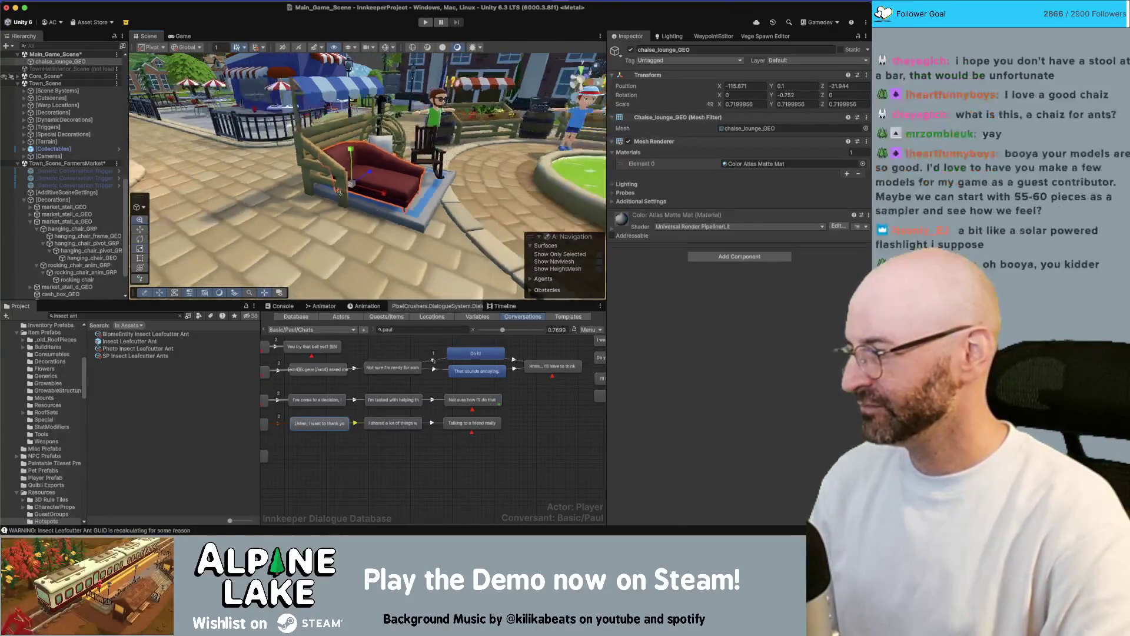
pyautogui.scroll(-2, 381, 193)
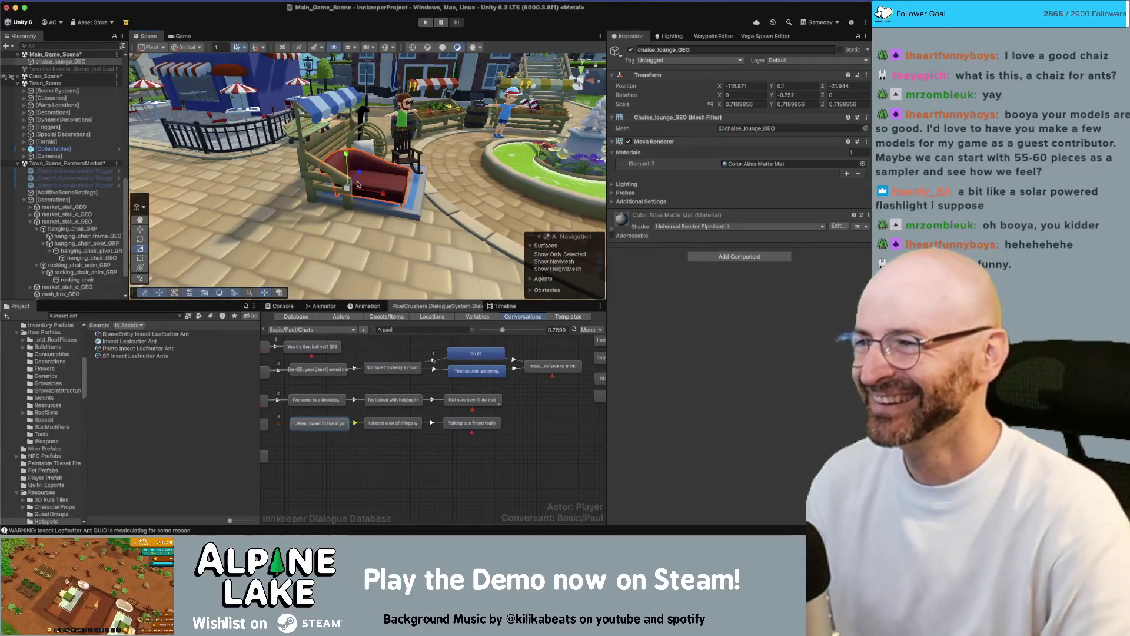
pyautogui.moveTo(379, 190)
pyautogui.mouseDown()
pyautogui.moveTo(348, 183)
pyautogui.moveTo(355, 190)
pyautogui.mouseUp()
pyautogui.press('e')
pyautogui.moveTo(332, 225)
pyautogui.mouseDown()
pyautogui.moveTo(421, 181)
pyautogui.moveTo(345, 195)
pyautogui.mouseUp()
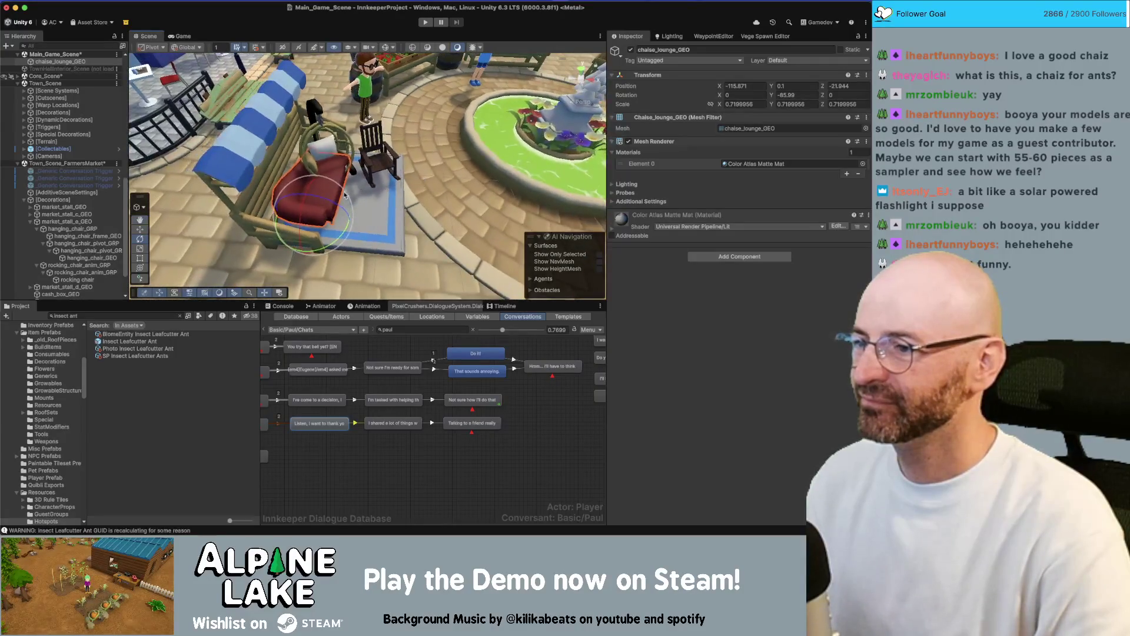
# Move the rocking chair down beside the chaise lounge.
pyautogui.click(316, 216)
pyautogui.press('r')
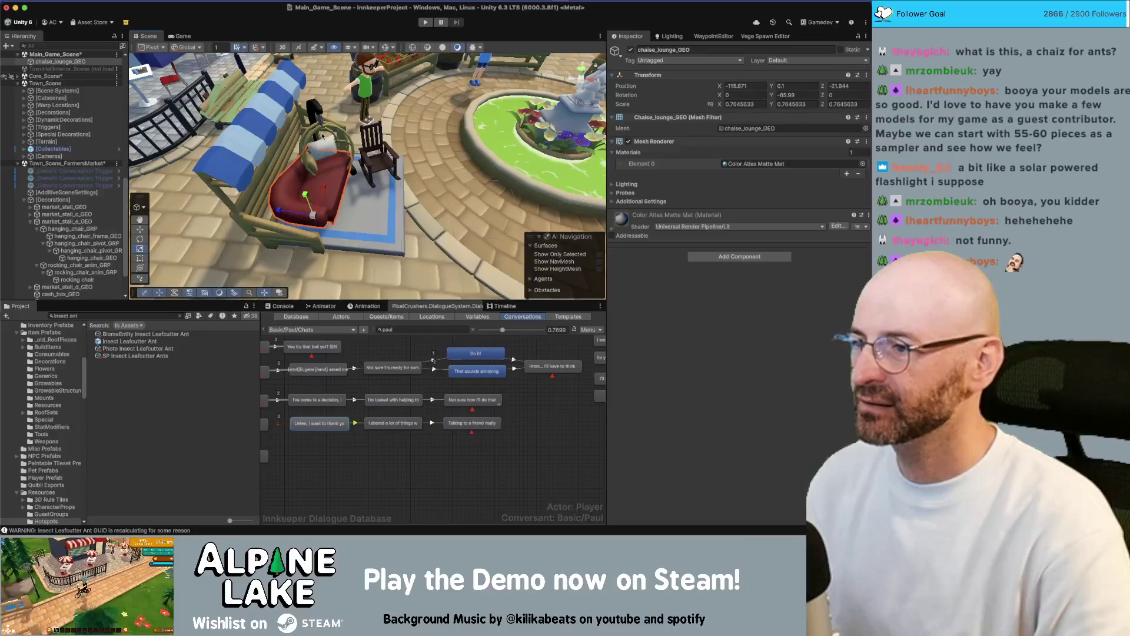
pyautogui.click(381, 165)
pyautogui.moveTo(382, 181); pyautogui.dragTo(375, 230)
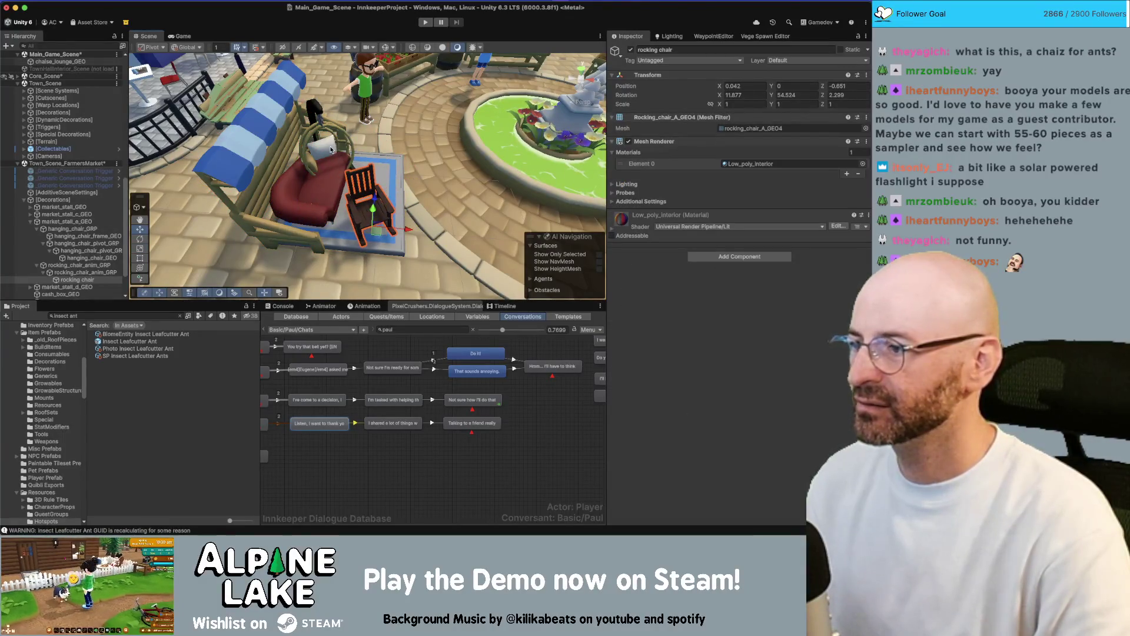
# Re-place the rocking chair beside the chaise and parent both under the market stall object.
pyautogui.hotkey('ctrl', 'z')
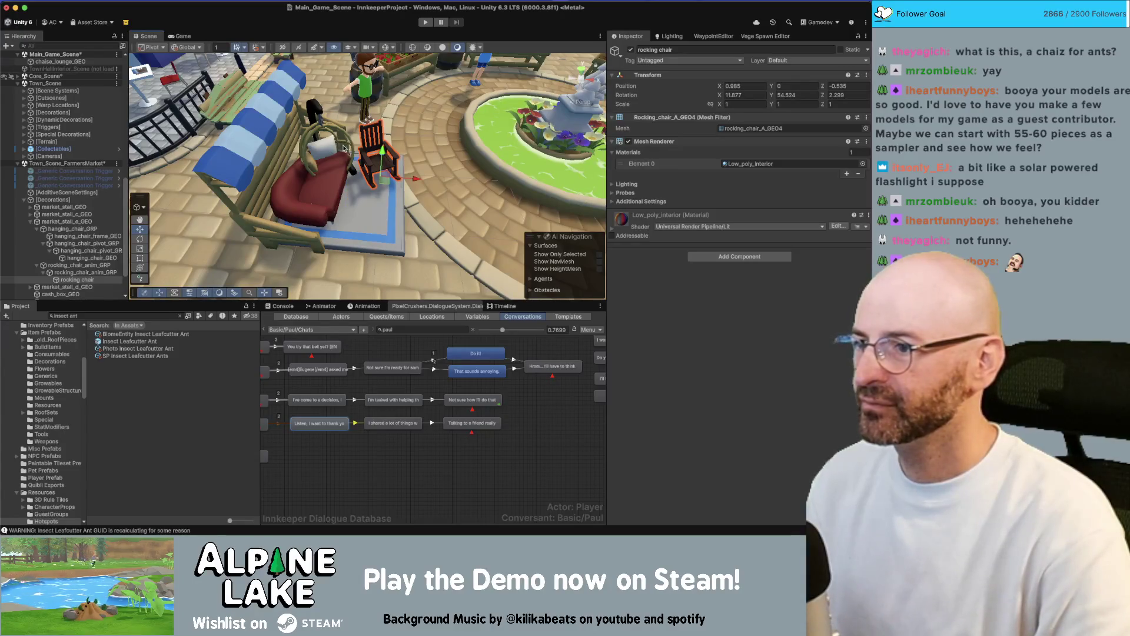
pyautogui.moveTo(376, 176); pyautogui.dragTo(370, 223)
pyautogui.moveTo(96, 283); pyautogui.dragTo(68, 222)
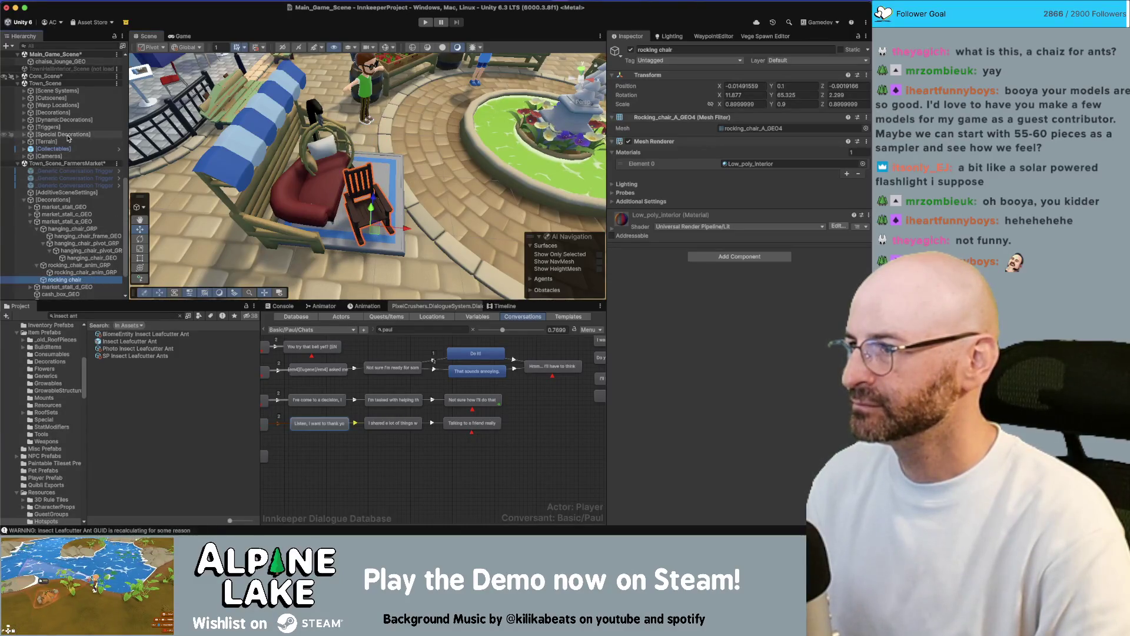
pyautogui.moveTo(59, 62); pyautogui.dragTo(56, 222)
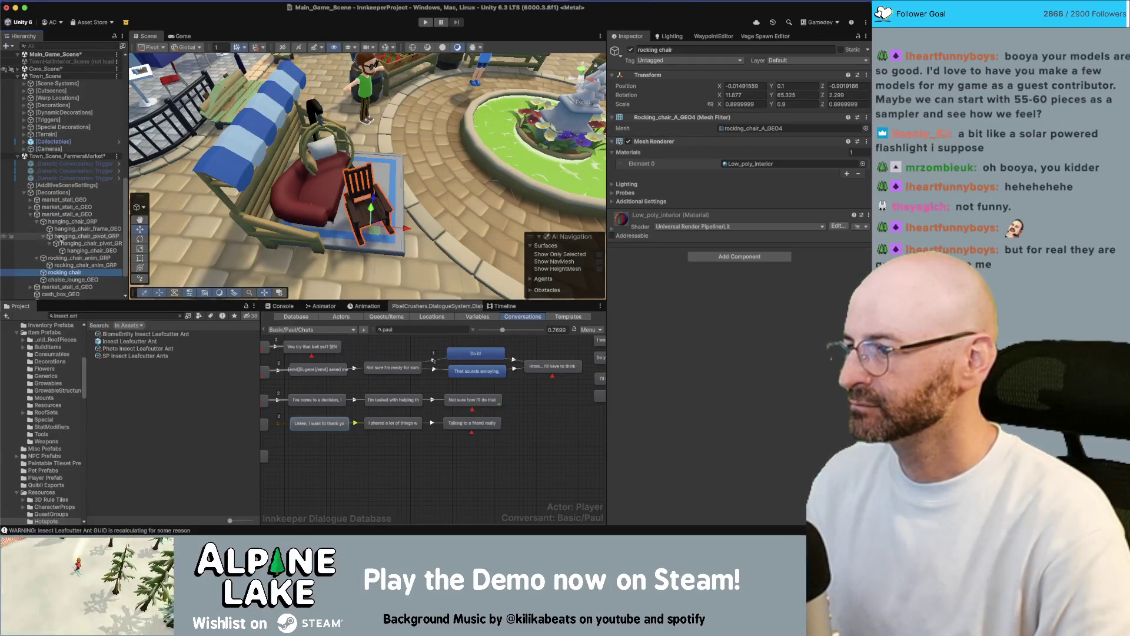
# Rotate the hanging_chair_GRP around its pivot.
pyautogui.click(83, 229)
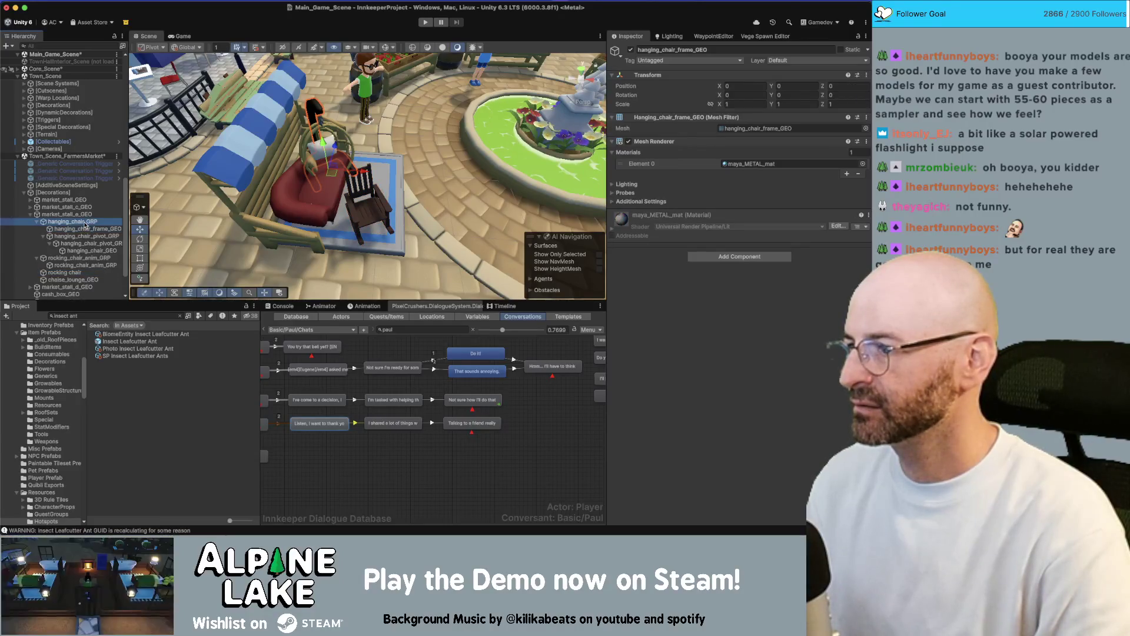
pyautogui.click(333, 169)
pyautogui.press('e')
pyautogui.moveTo(353, 171)
pyautogui.mouseDown()
pyautogui.moveTo(383, 182)
pyautogui.moveTo(376, 195)
pyautogui.moveTo(375, 162)
pyautogui.mouseUp()
pyautogui.click(309, 193)
# Mirror the chaise lounge by setting its X scale to about -0.766, keeping Y and Z at 0.765.
pyautogui.press('r')
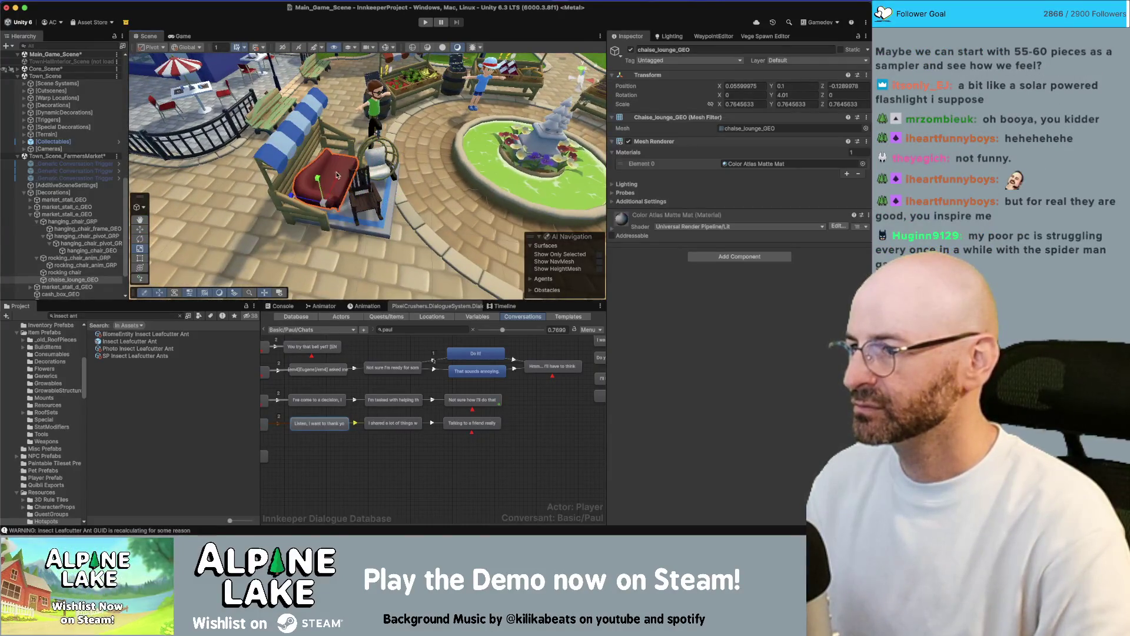
pyautogui.moveTo(327, 193)
pyautogui.mouseDown()
pyautogui.moveTo(319, 230)
pyautogui.moveTo(319, 196)
pyautogui.moveTo(414, 142)
pyautogui.moveTo(383, 87)
pyautogui.moveTo(305, 156)
pyautogui.mouseUp()
pyautogui.click(377, 83)
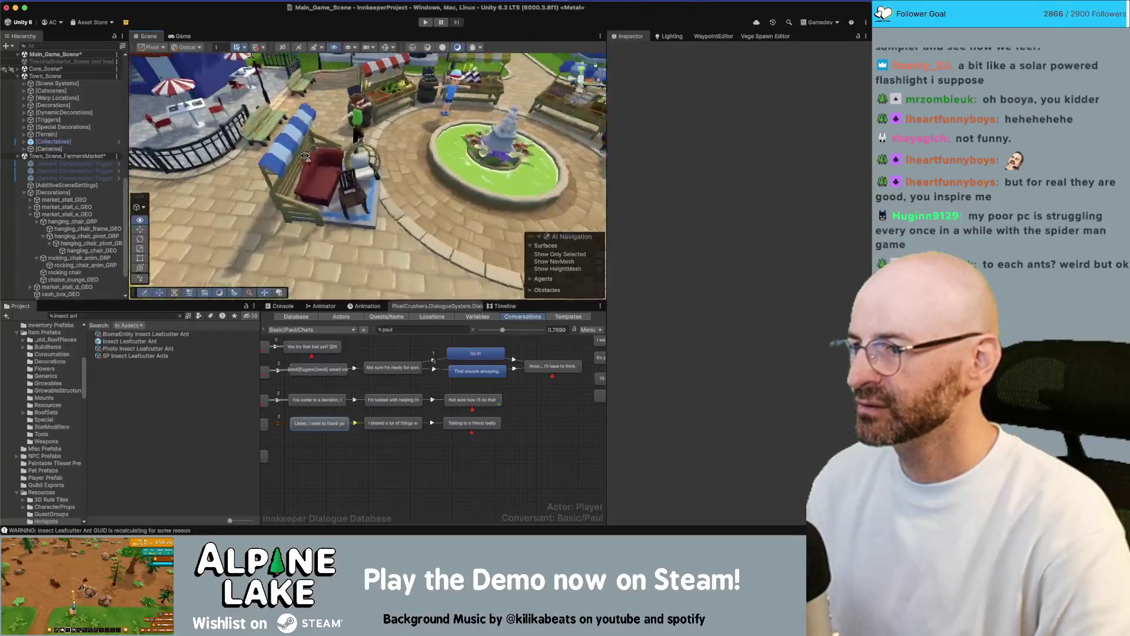
pyautogui.click(388, 171)
pyautogui.press('f')
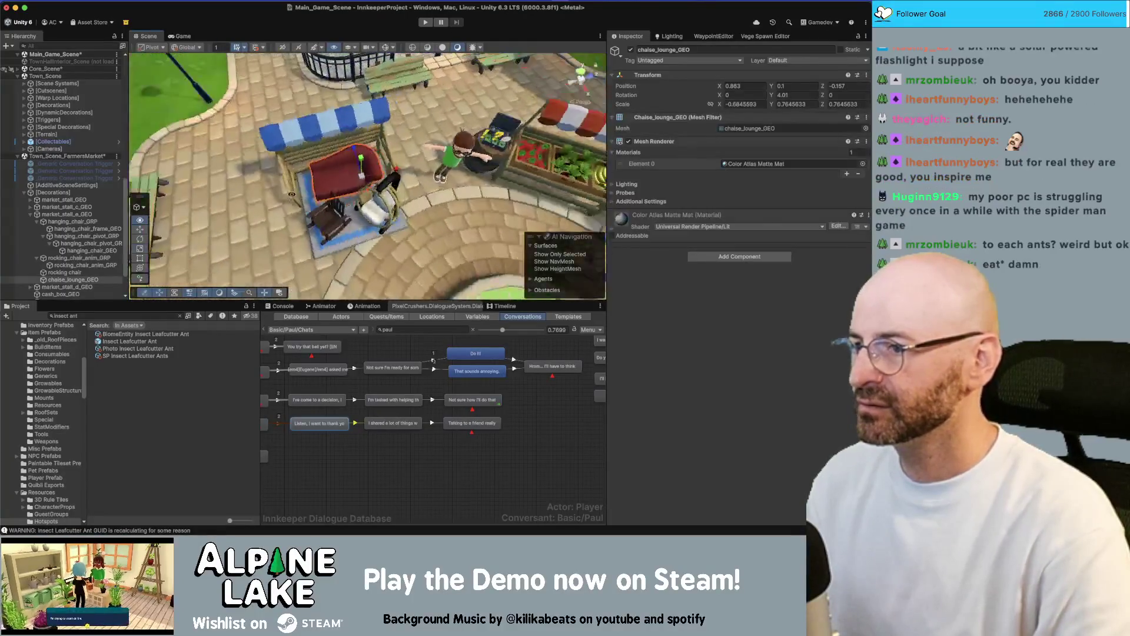
pyautogui.press('r')
pyautogui.moveTo(391, 170)
pyautogui.mouseDown()
pyautogui.moveTo(401, 167)
pyautogui.moveTo(392, 173)
pyautogui.mouseUp()
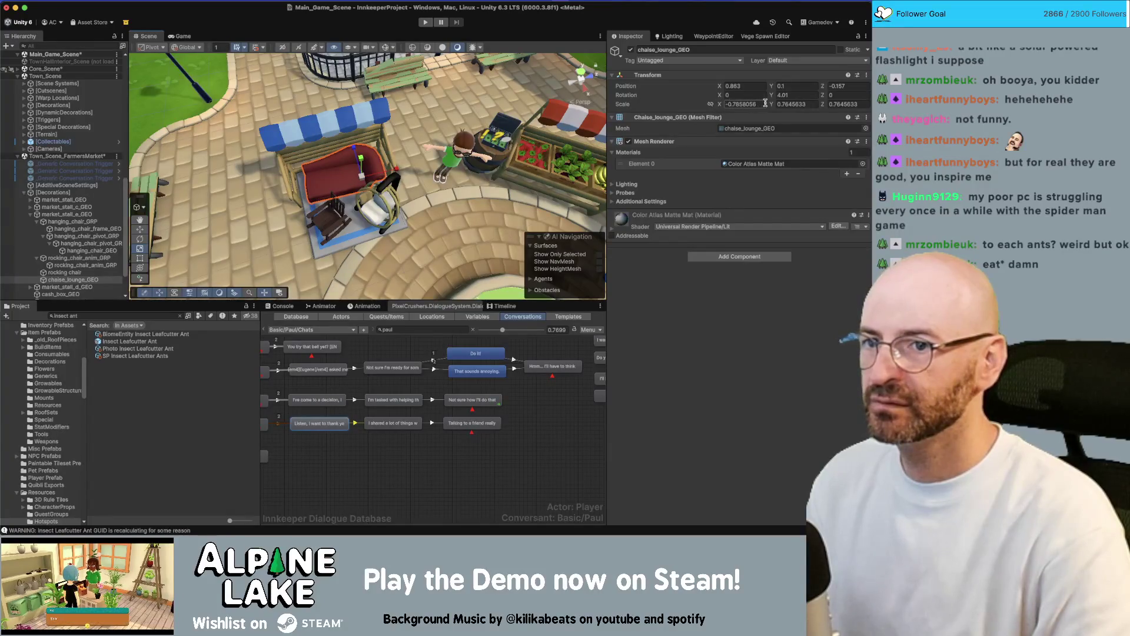
pyautogui.moveTo(492, 147)
pyautogui.mouseDown()
pyautogui.moveTo(341, 155)
pyautogui.moveTo(372, 139)
pyautogui.mouseUp()
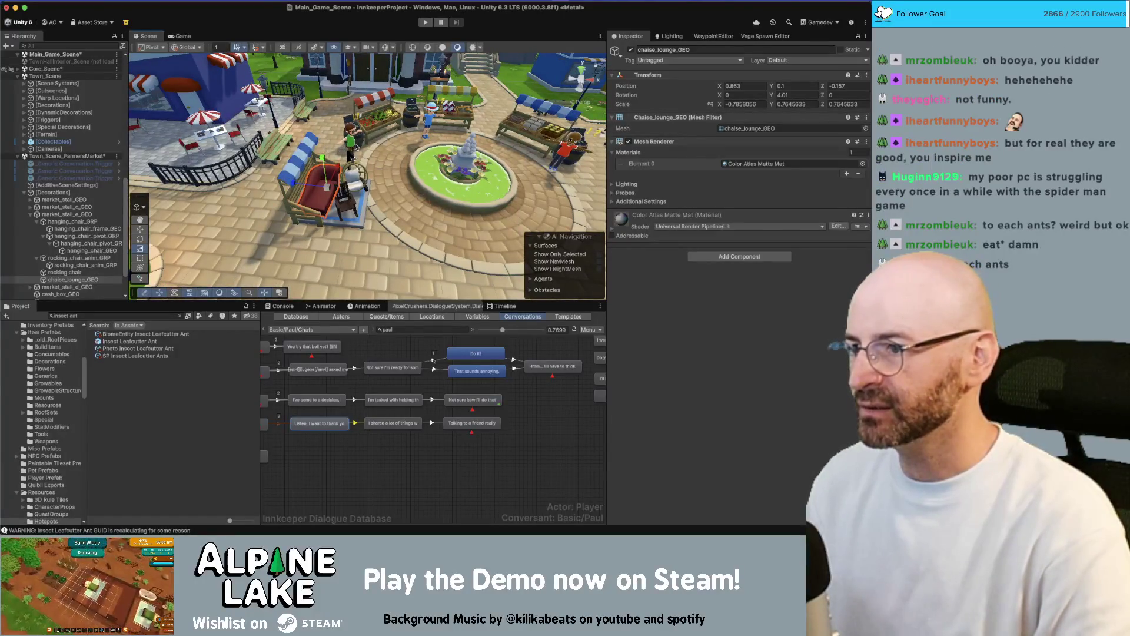
pyautogui.moveTo(385, 146); pyautogui.dragTo(378, 136)
pyautogui.scroll(3, 377, 135)
pyautogui.click(372, 135)
# Move the barrel and its cash box beside the red chaise lounge.
pyautogui.press('f')
pyautogui.keyDown('shift'); pyautogui.click(380, 224); pyautogui.keyUp('shift')
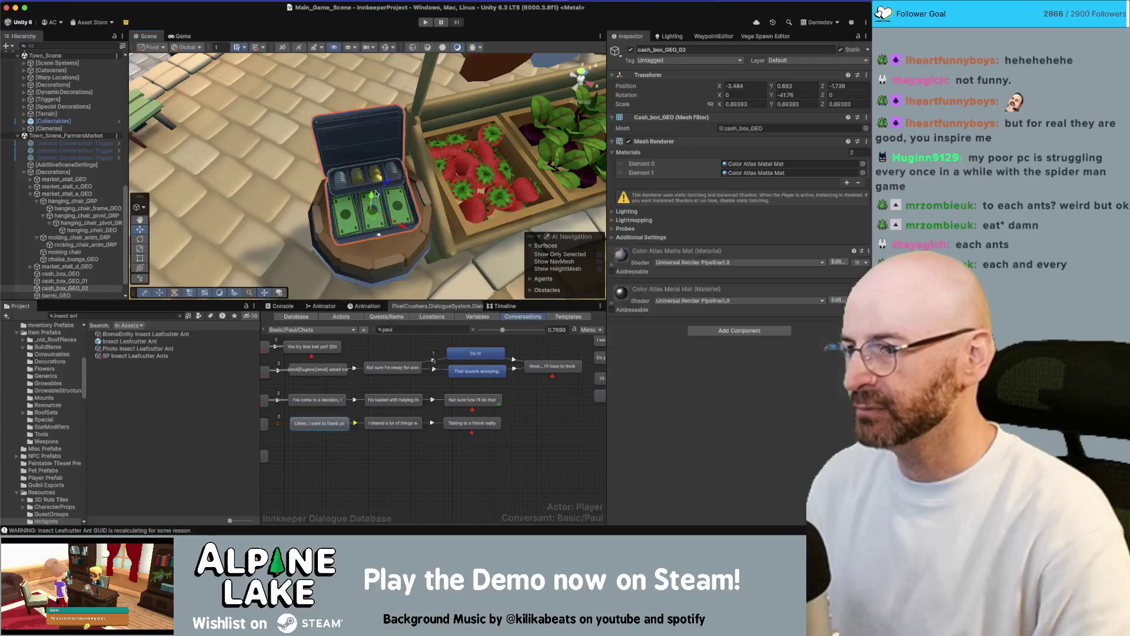
pyautogui.scroll(-5, 365, 165)
pyautogui.scroll(-10, 376, 101)
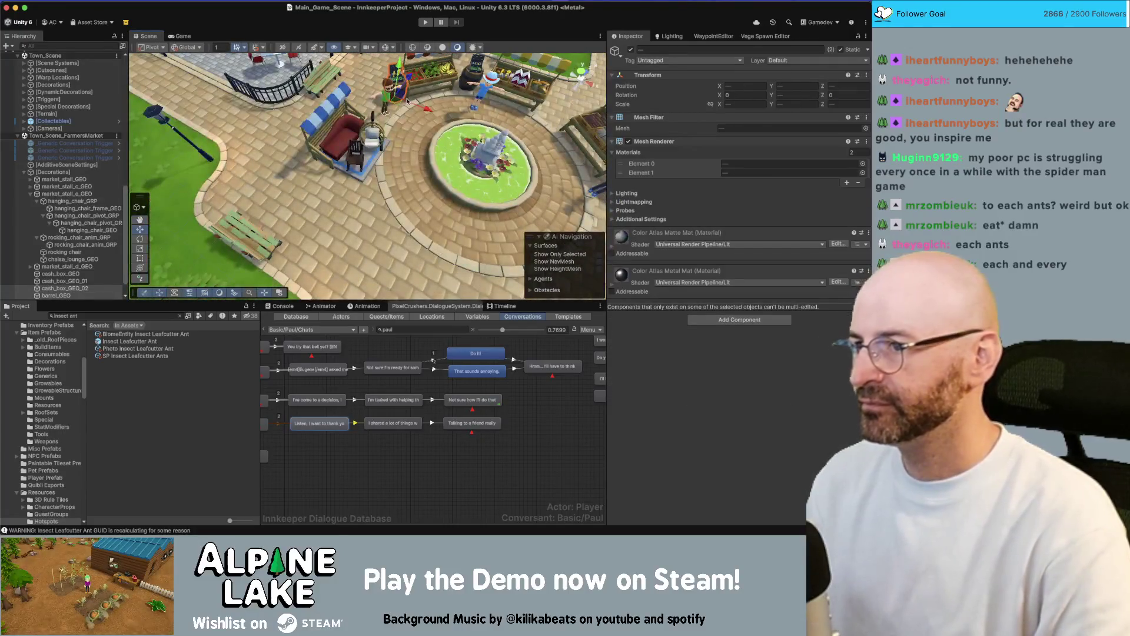
pyautogui.click(407, 101)
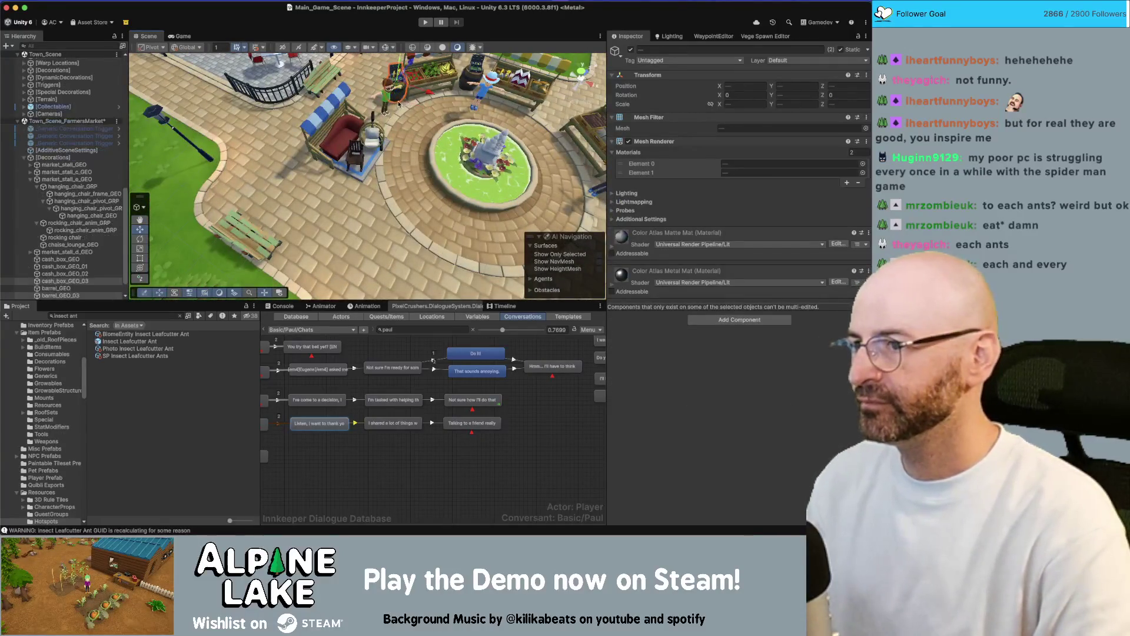
pyautogui.moveTo(399, 101)
pyautogui.mouseDown()
pyautogui.moveTo(309, 179)
pyautogui.moveTo(402, 118)
pyautogui.moveTo(298, 171)
pyautogui.mouseUp()
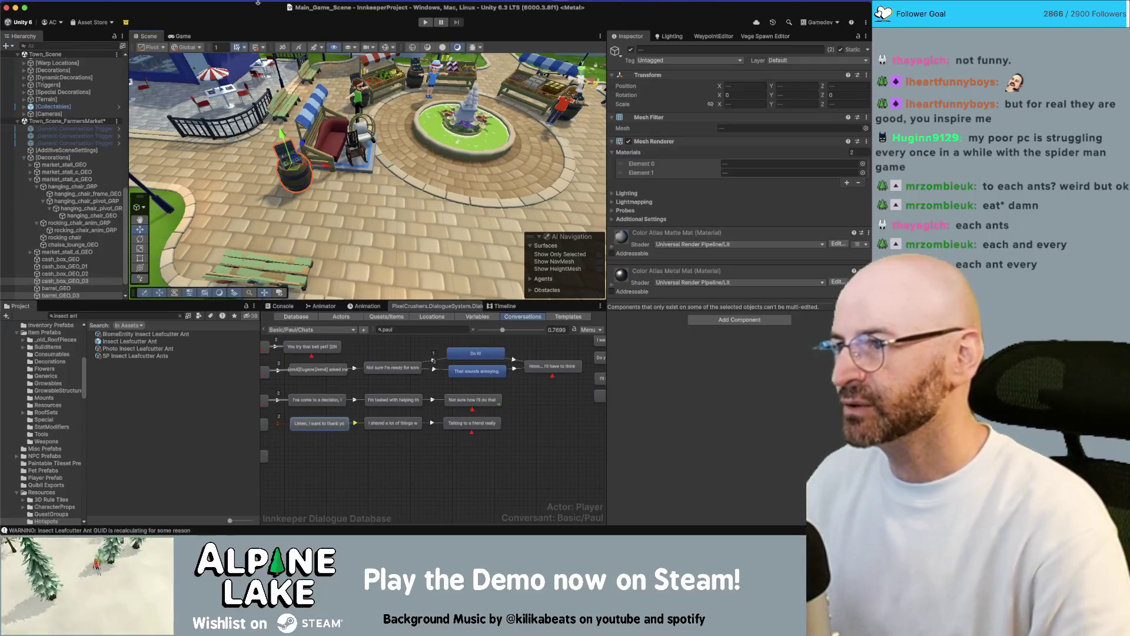
# Orbit around the market square to check the barrel's placement by the chair stall.
pyautogui.scroll(-5, 351, 169)
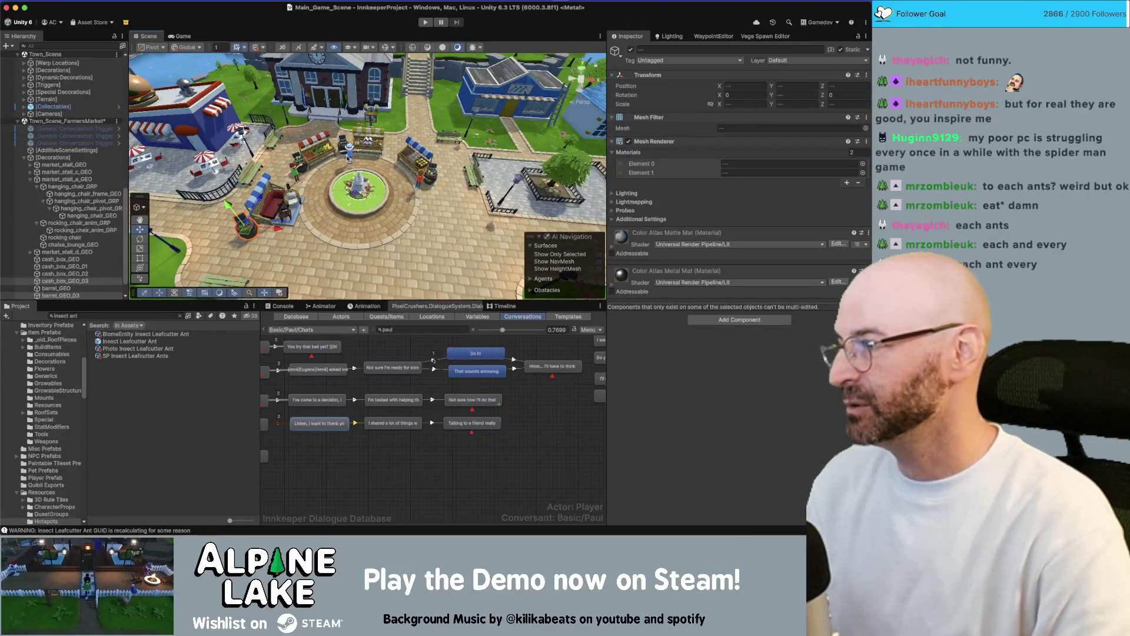
pyautogui.scroll(2, 336, 160)
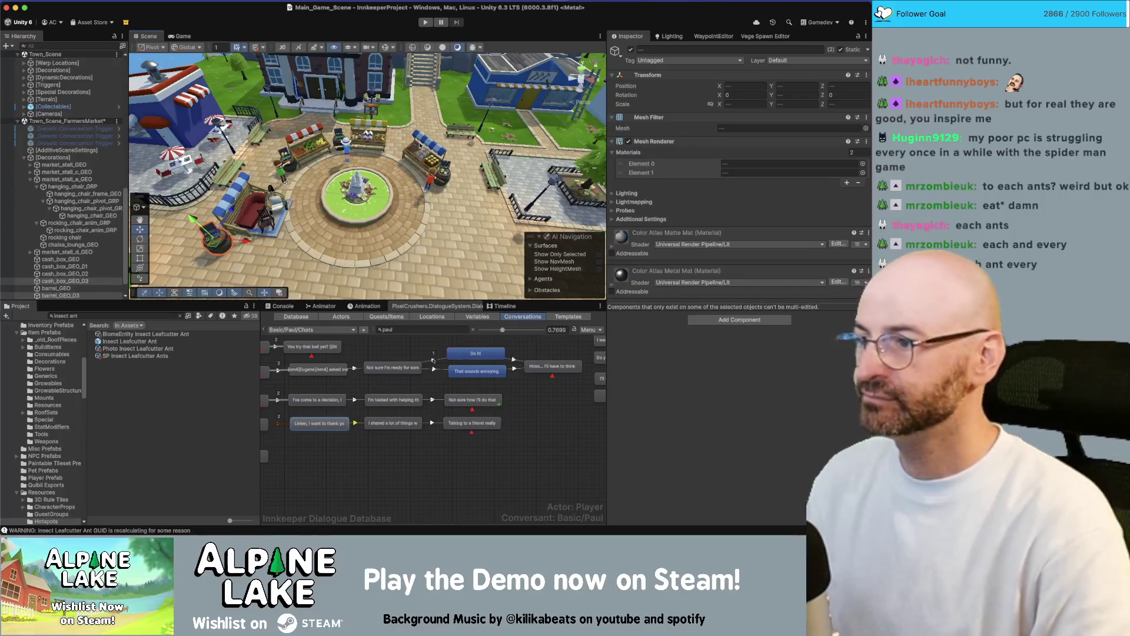
pyautogui.moveTo(410, 147)
pyautogui.mouseDown()
pyautogui.moveTo(370, 157)
pyautogui.moveTo(398, 152)
pyautogui.mouseUp()
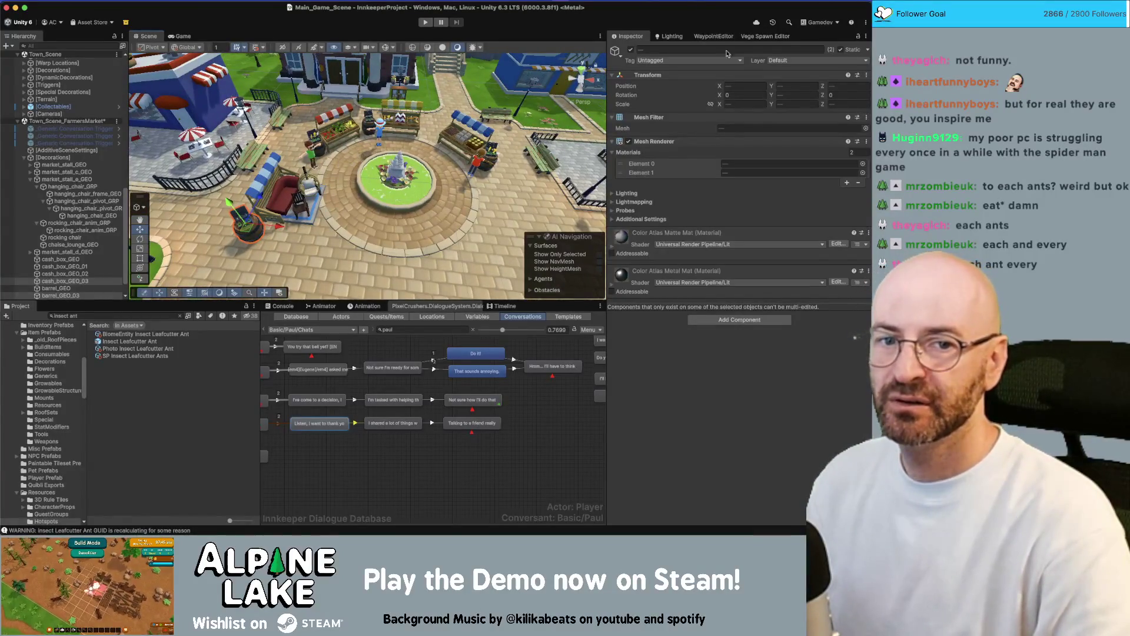
pyautogui.moveTo(333, 172); pyautogui.dragTo(371, 152)
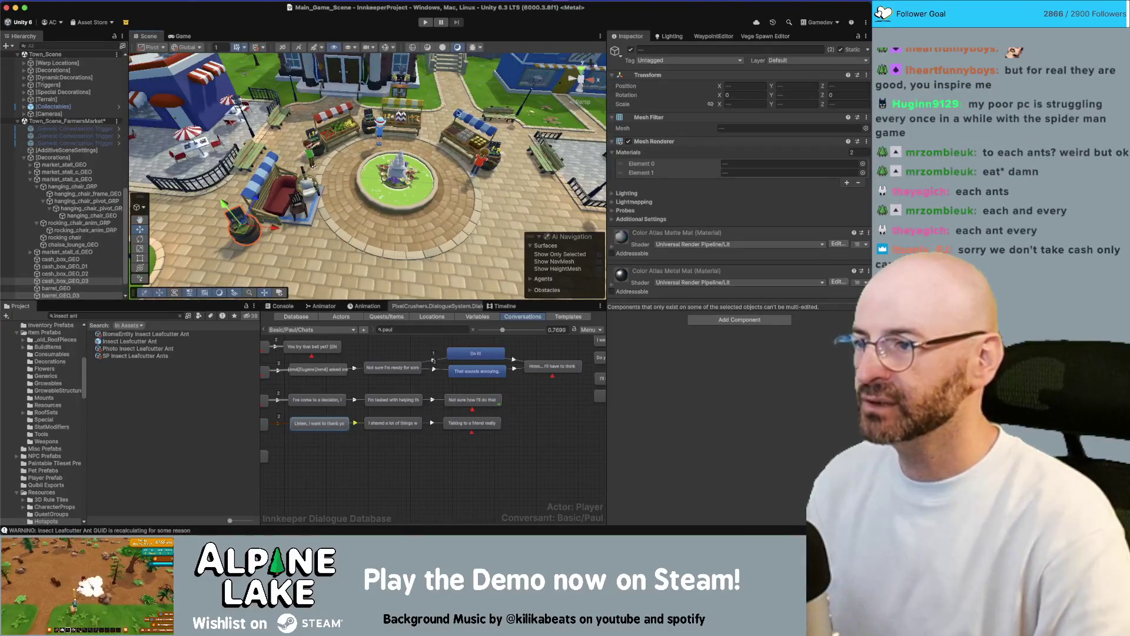
pyautogui.scroll(3, 362, 173)
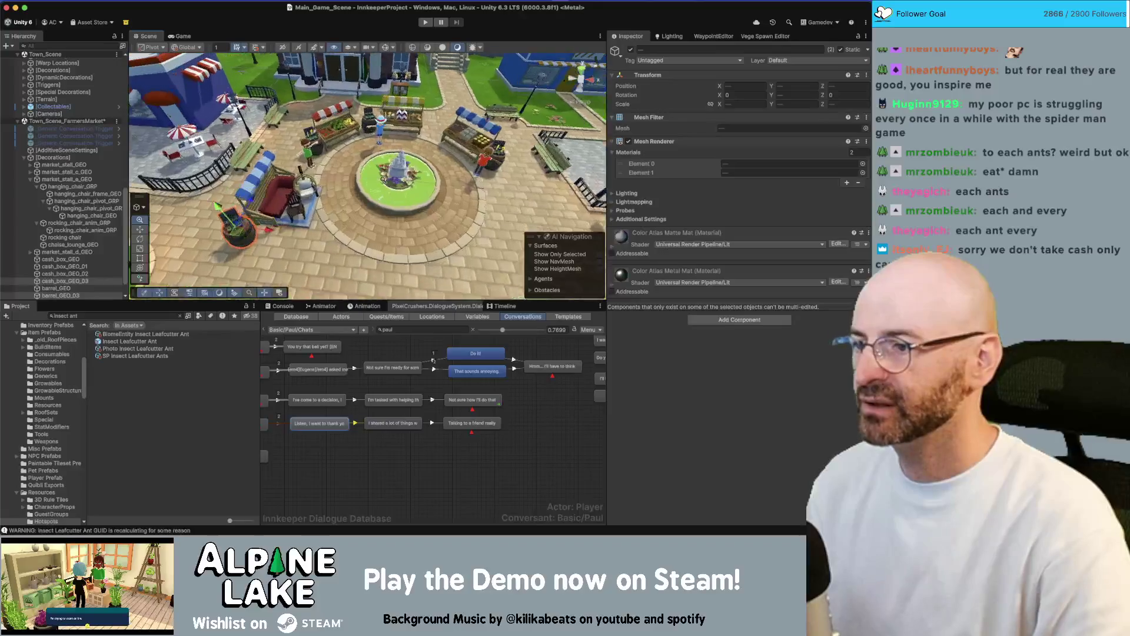
pyautogui.moveTo(360, 189)
pyautogui.mouseDown()
pyautogui.moveTo(339, 180)
pyautogui.moveTo(319, 201)
pyautogui.moveTo(333, 198)
pyautogui.mouseUp()
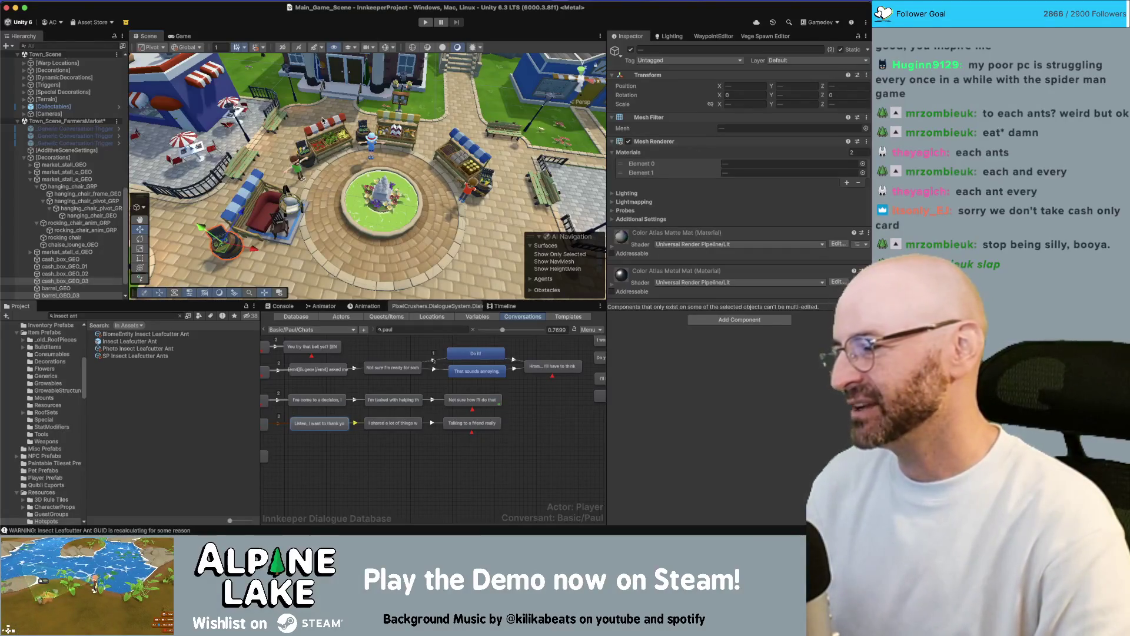
pyautogui.moveTo(328, 195)
pyautogui.mouseDown()
pyautogui.moveTo(365, 146)
pyautogui.moveTo(399, 137)
pyautogui.mouseUp()
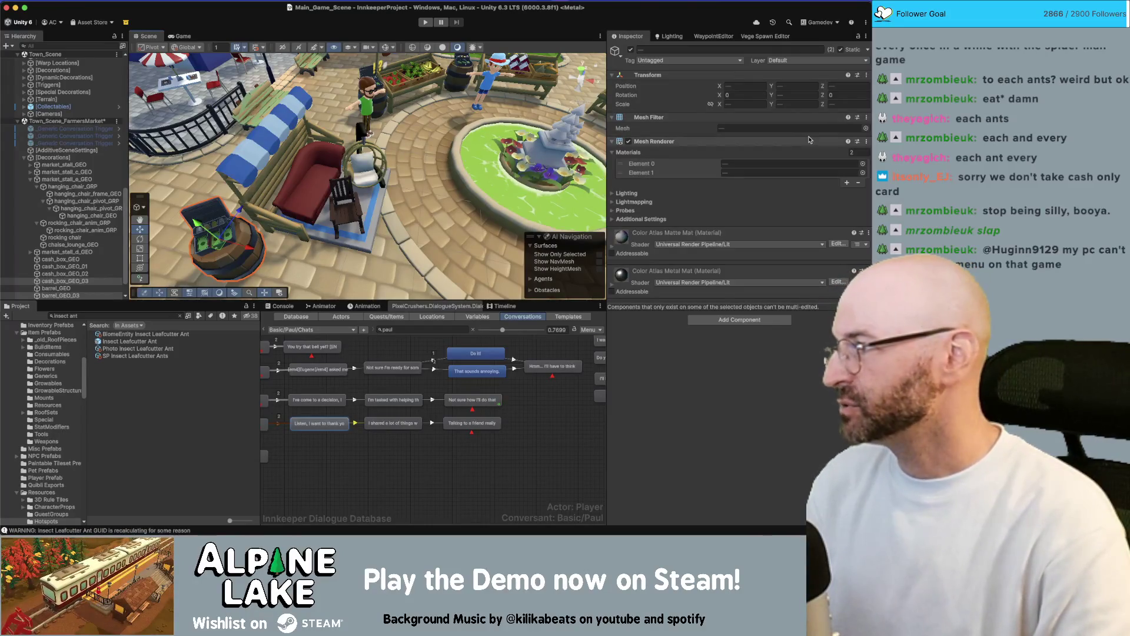
pyautogui.moveTo(377, 177)
pyautogui.mouseDown()
pyautogui.moveTo(428, 182)
pyautogui.moveTo(452, 171)
pyautogui.mouseUp()
pyautogui.moveTo(396, 146); pyautogui.dragTo(345, 198)
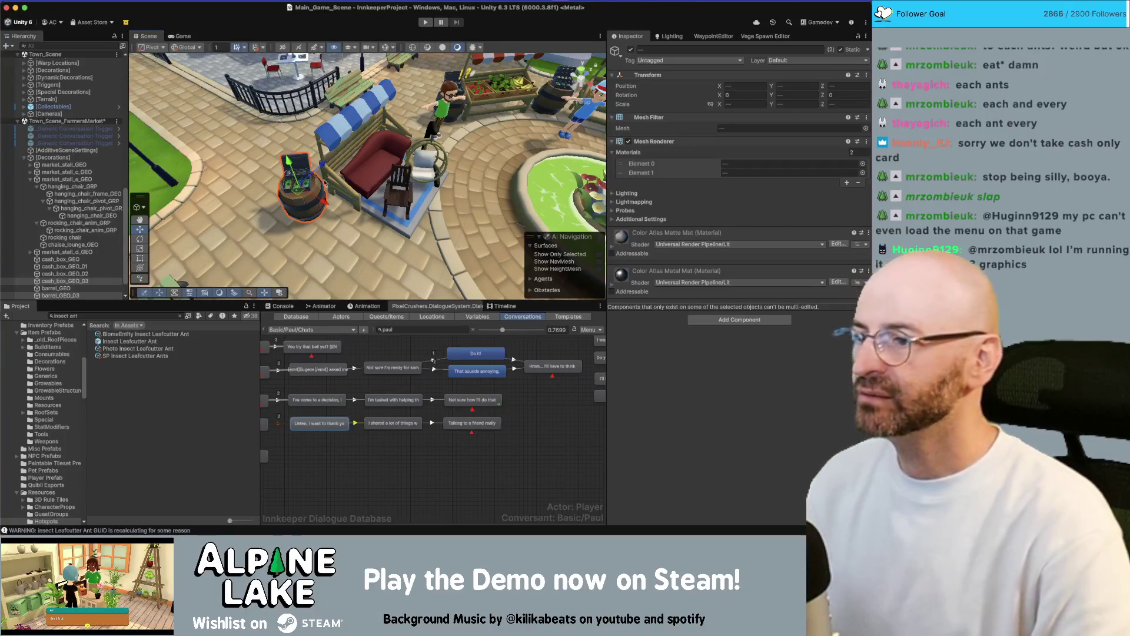
pyautogui.moveTo(310, 139); pyautogui.dragTo(387, 176)
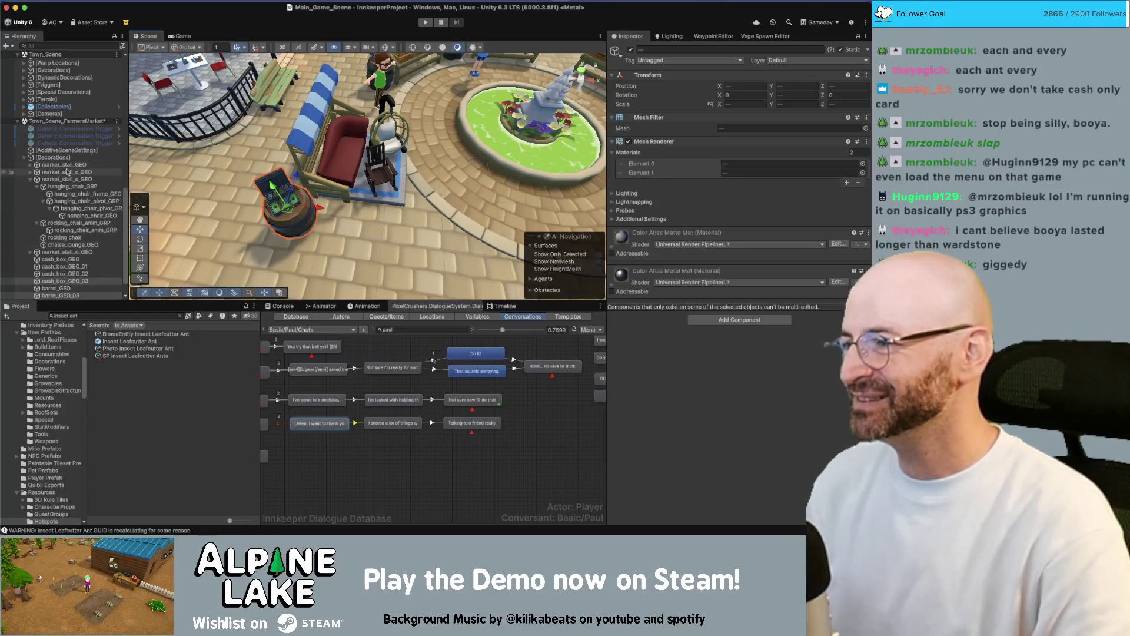
# Nudge the cashbox _Generic Conversation Trigger slightly, then switch to the Grand Bazaar search results.
pyautogui.scroll(5, 18, 165)
pyautogui.click(65, 259)
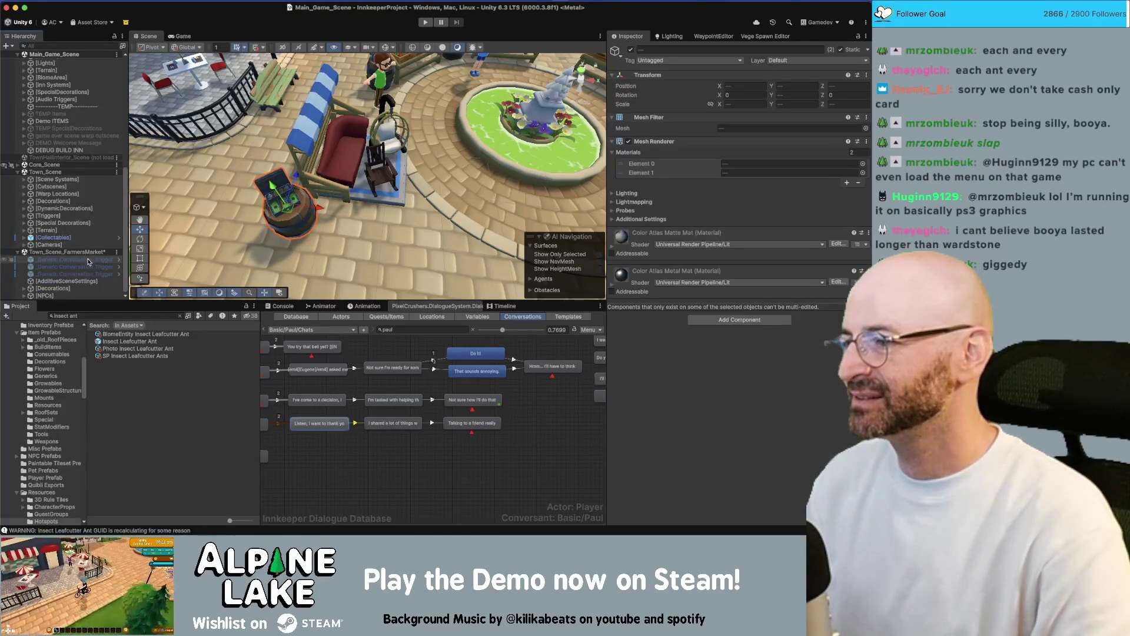
pyautogui.scroll(-5, 468, 120)
pyautogui.click(346, 200)
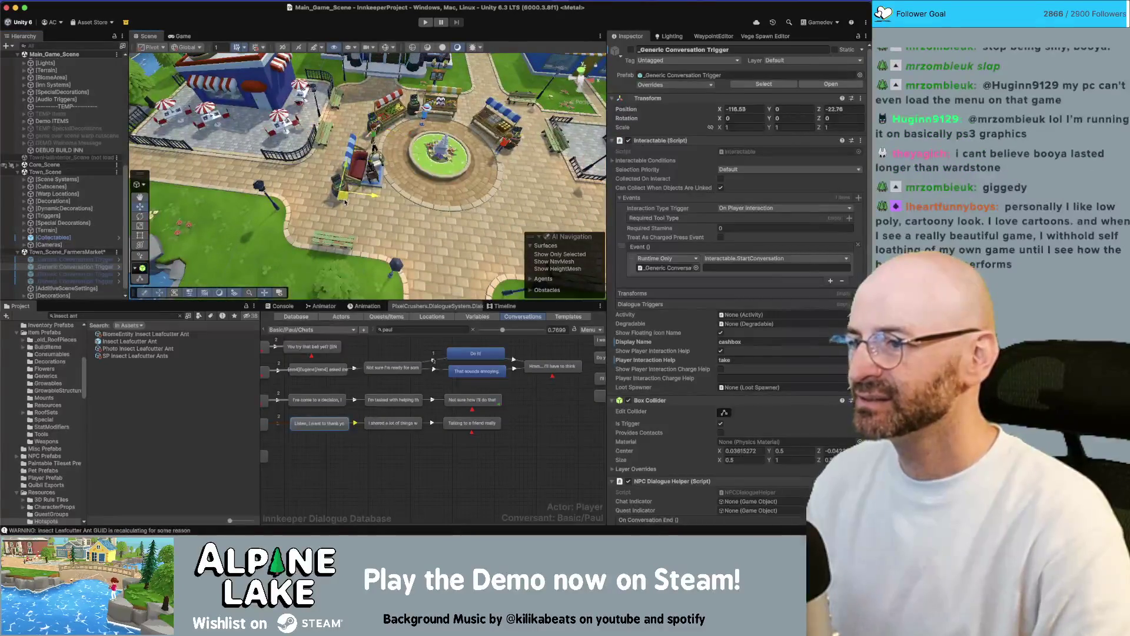
pyautogui.moveTo(348, 205); pyautogui.dragTo(349, 203)
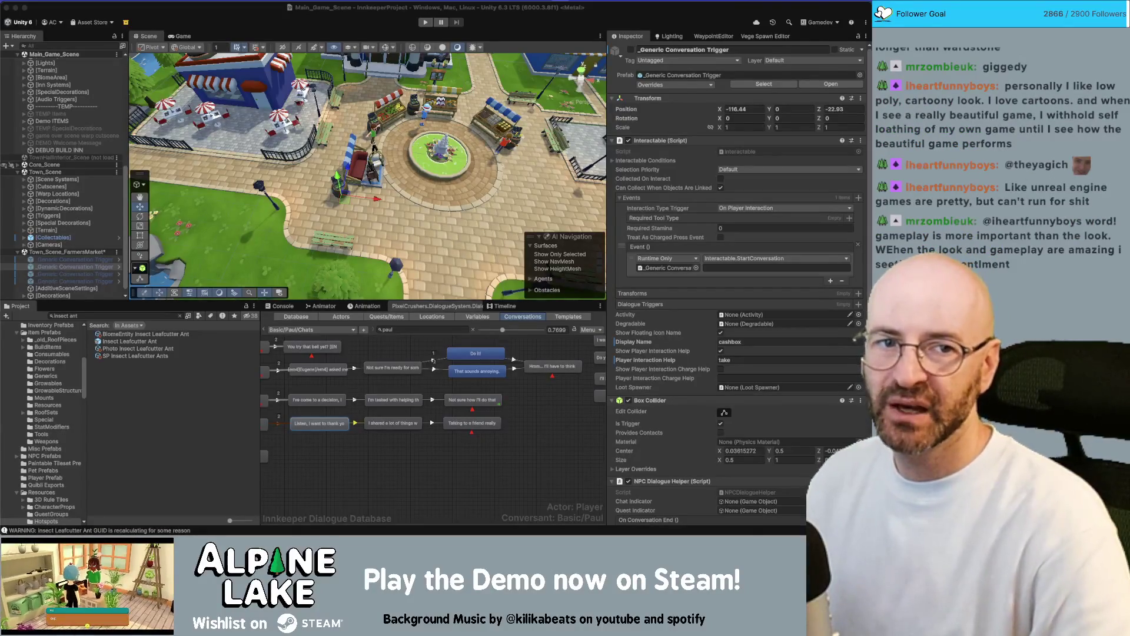
pyautogui.press('super+Tab')
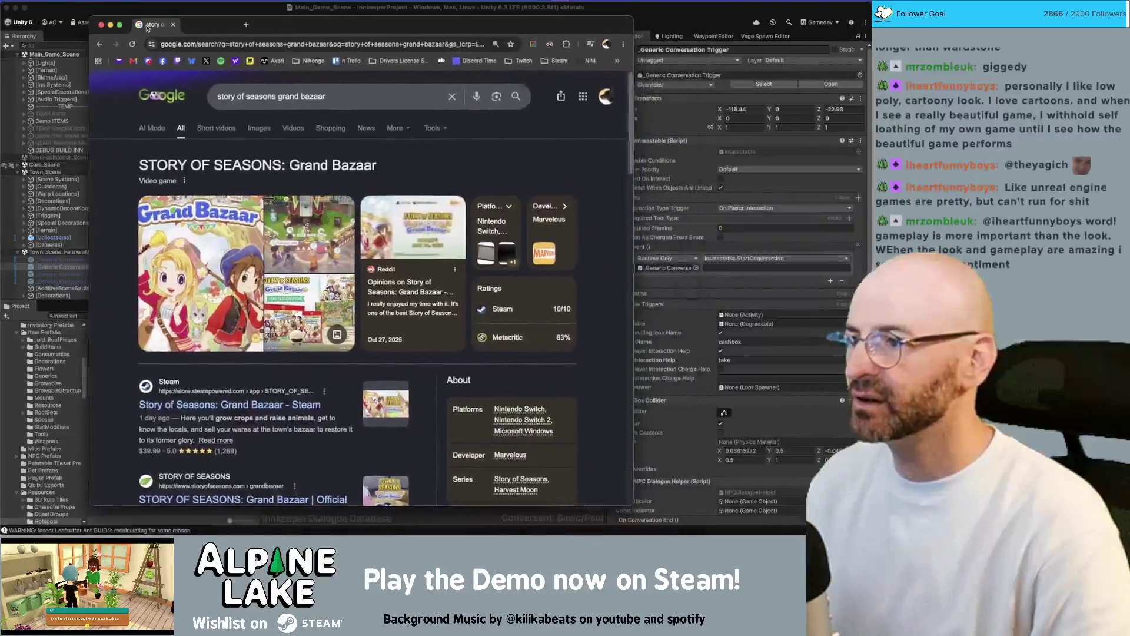
# Refine the Google video search to 'story of seasons grand bazaar playthrough'.
pyautogui.click(293, 129)
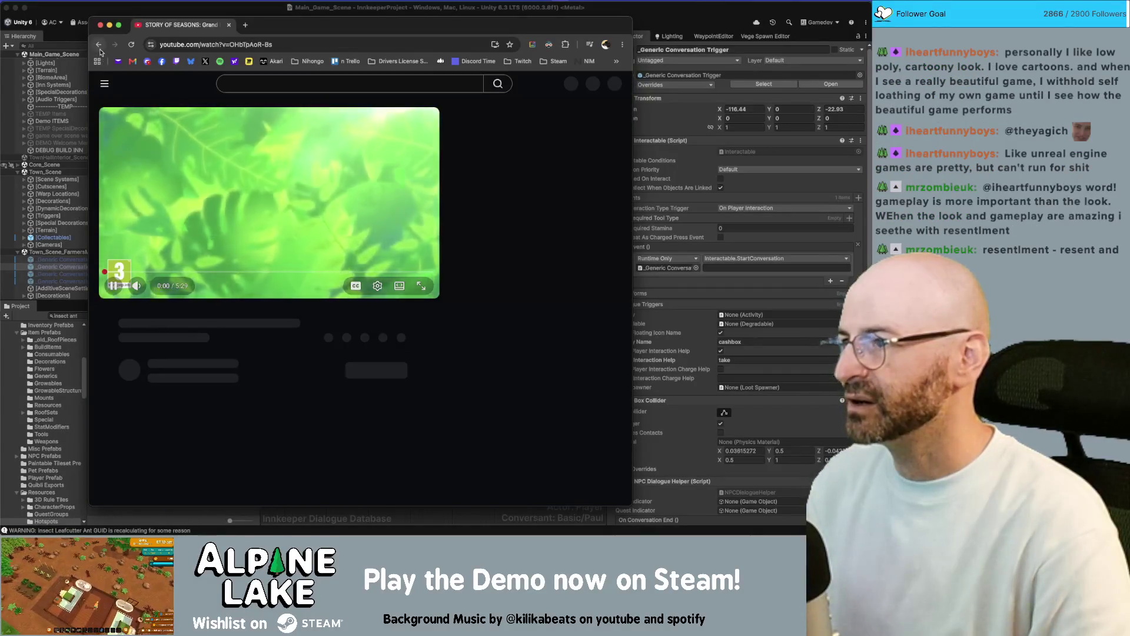
pyautogui.click(99, 46)
pyautogui.scroll(-5, 283, 277)
pyautogui.click(353, 89)
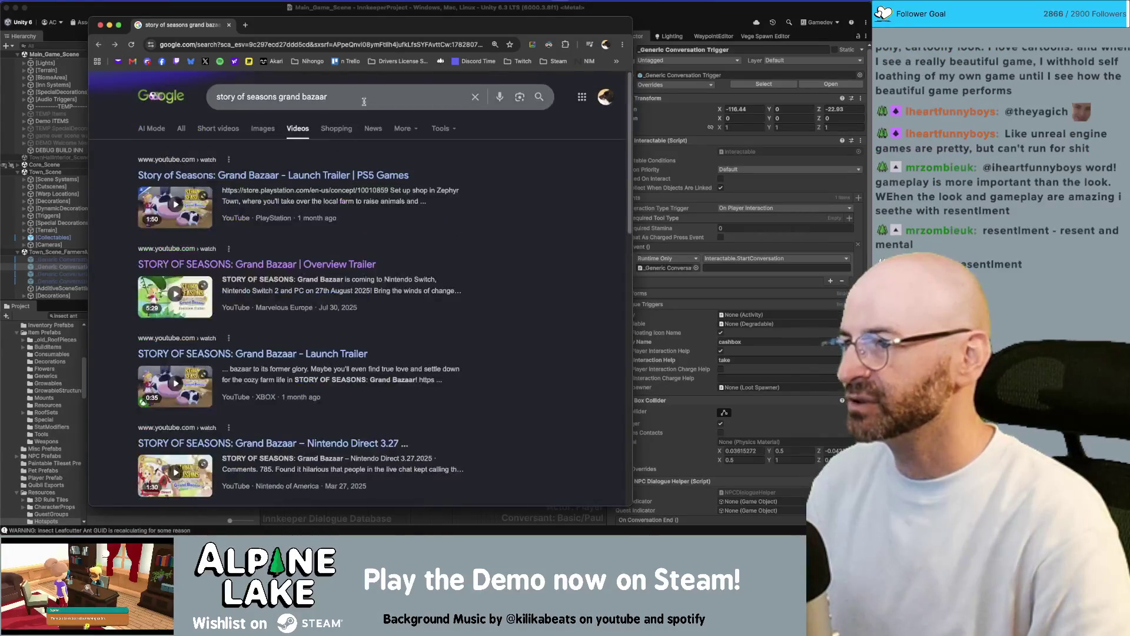
pyautogui.write('ga')
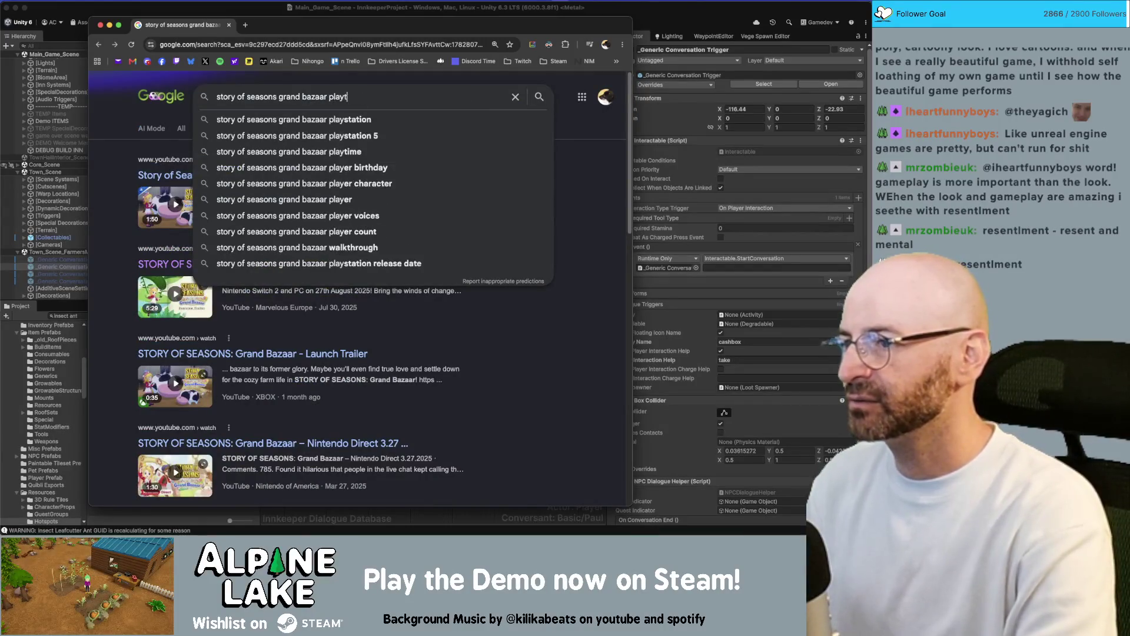
pyautogui.write('gh')
pyautogui.press('Return')
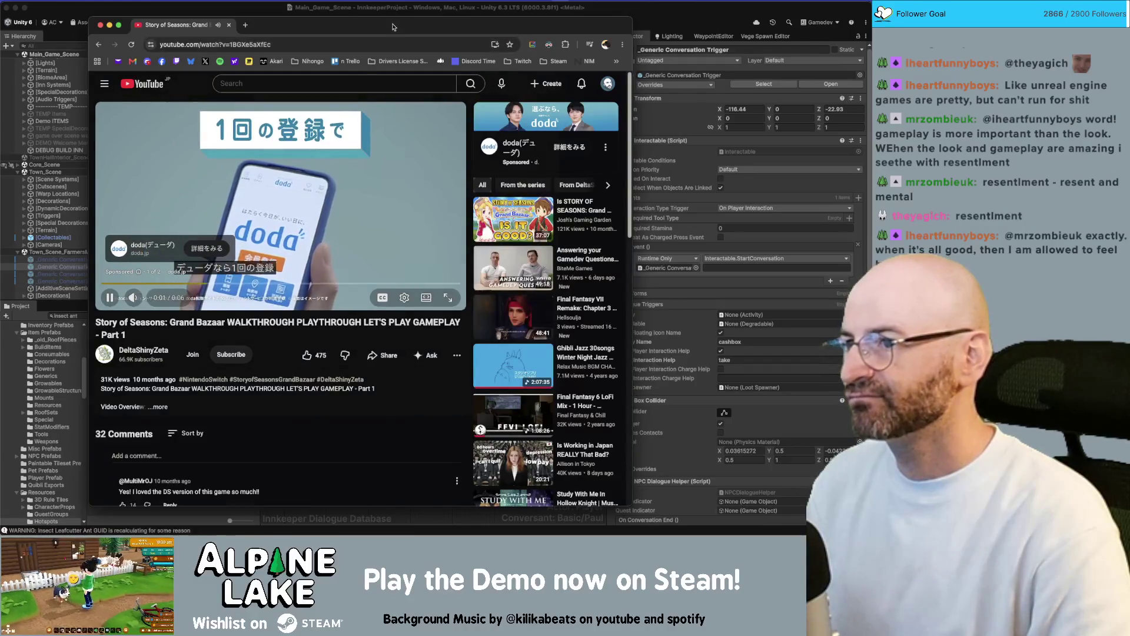
# Move and widen the browser window, then skip the ad before the walkthrough.
pyautogui.moveTo(391, 35); pyautogui.dragTo(361, 34)
pyautogui.moveTo(603, 20); pyautogui.dragTo(712, 17)
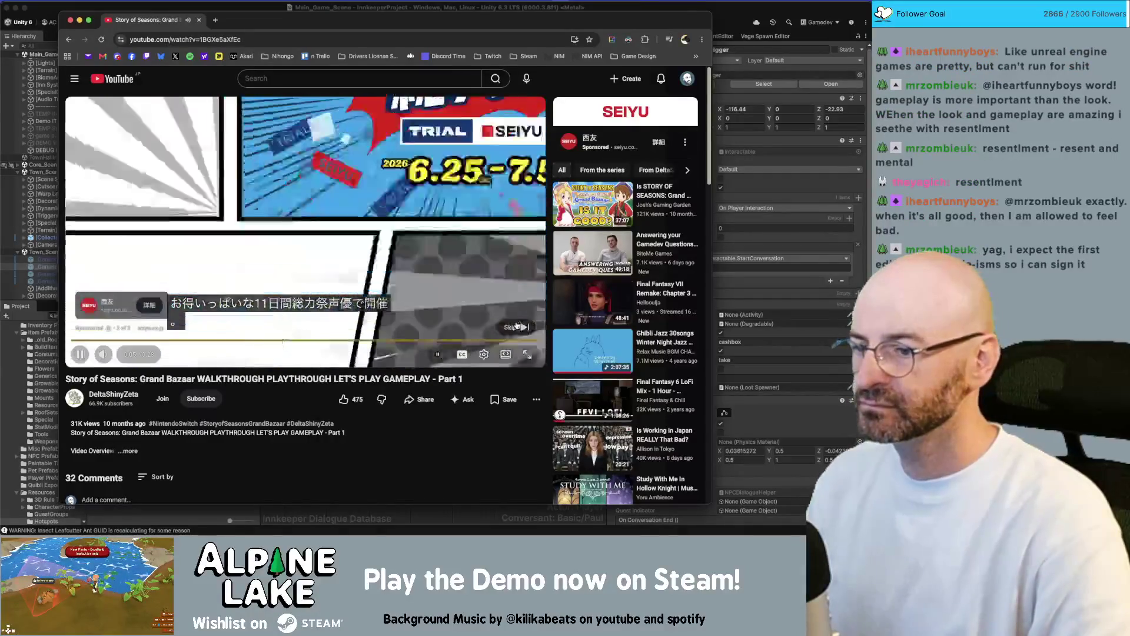
pyautogui.click(518, 327)
# Skip the walkthrough through the market-stall selling section, from 16:28 to 26:51.
pyautogui.click(202, 344)
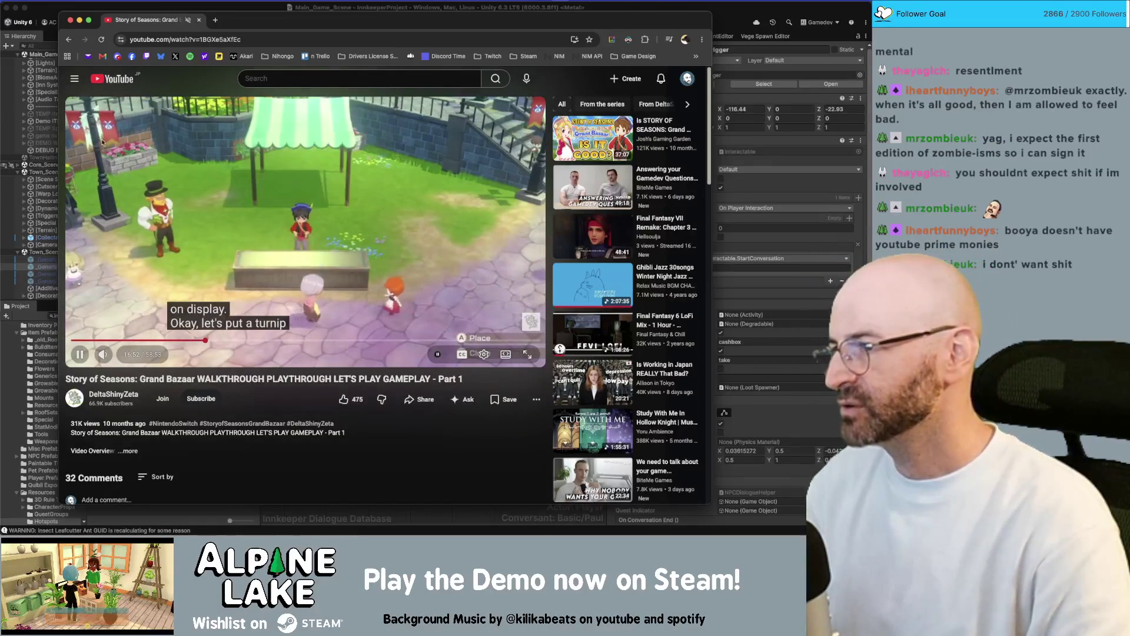
pyautogui.doubleClick(278, 264)
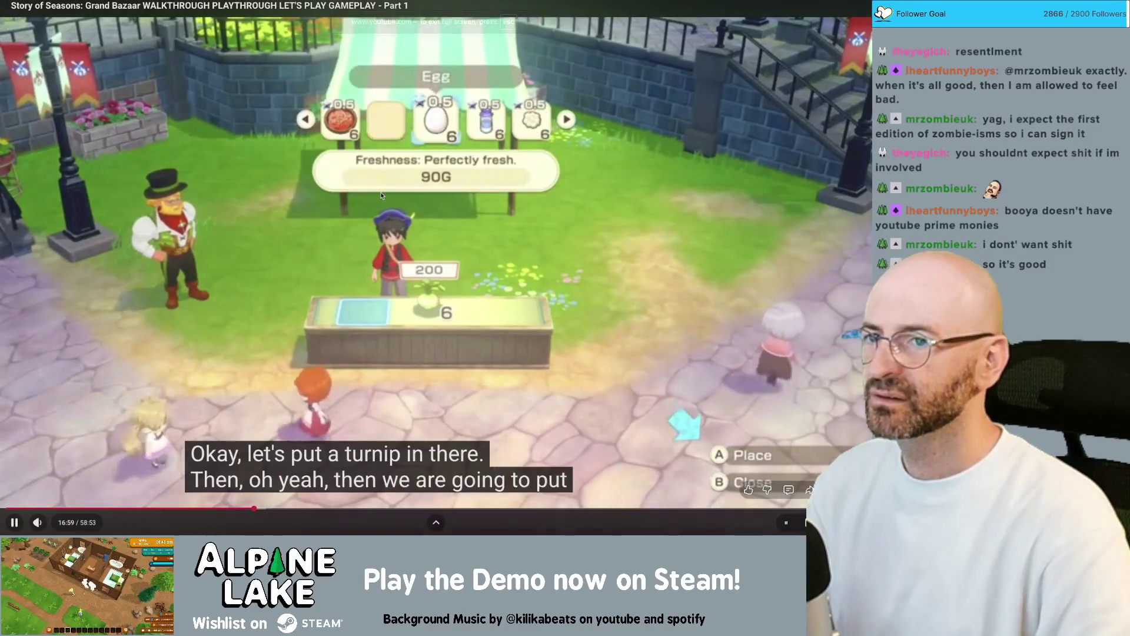
pyautogui.press('Right')
pyautogui.press('Right')
pyautogui.press('Right')
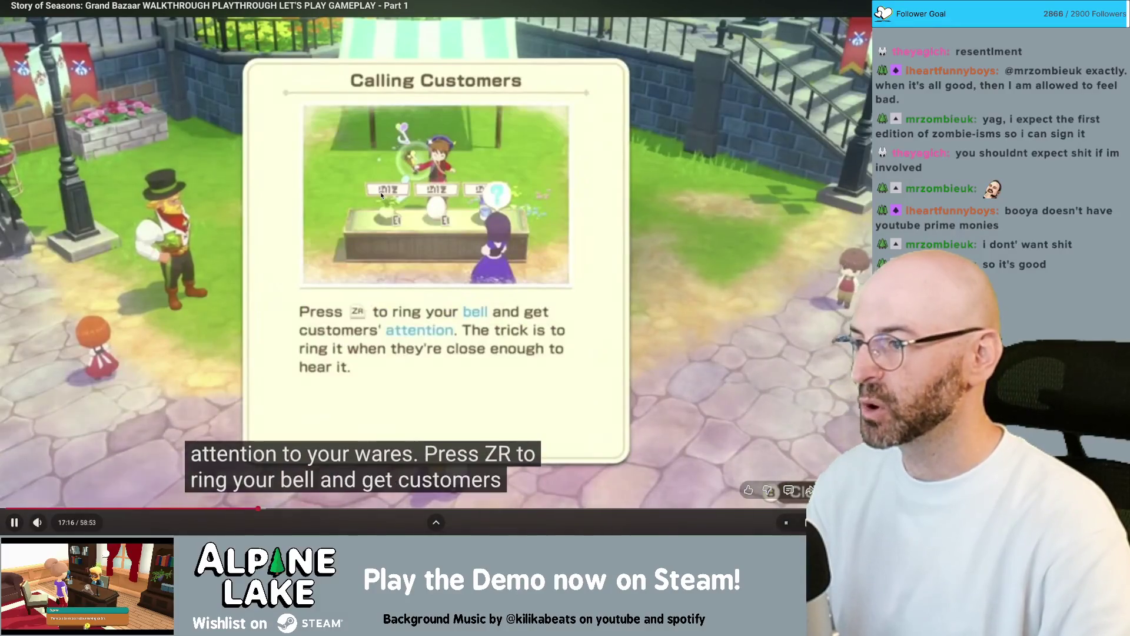
pyautogui.press('Escape')
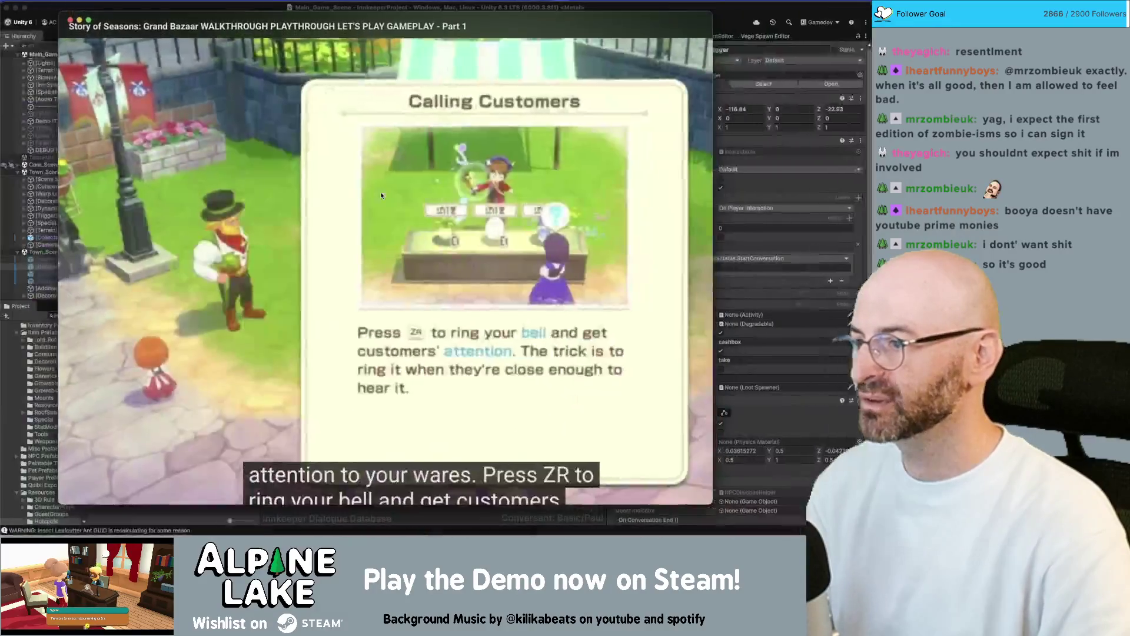
pyautogui.press('Right')
pyautogui.press('Right')
pyautogui.press('Right')
pyautogui.press('Right')
pyautogui.press('Right')
pyautogui.press('Right')
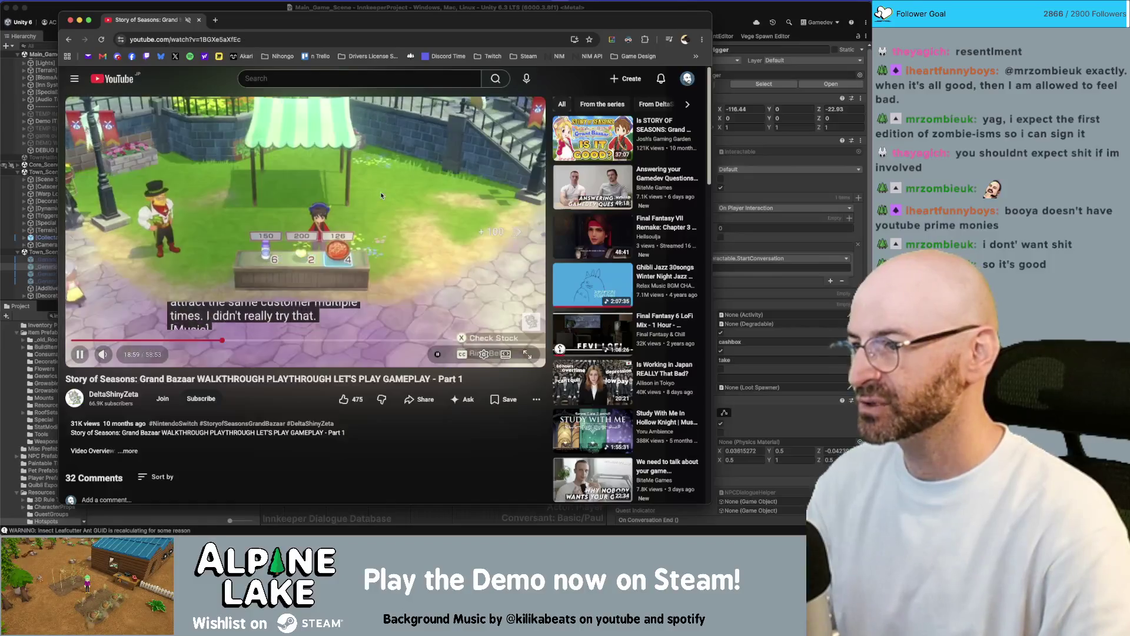
pyautogui.press('Right')
pyautogui.press('Right')
pyautogui.press('Right')
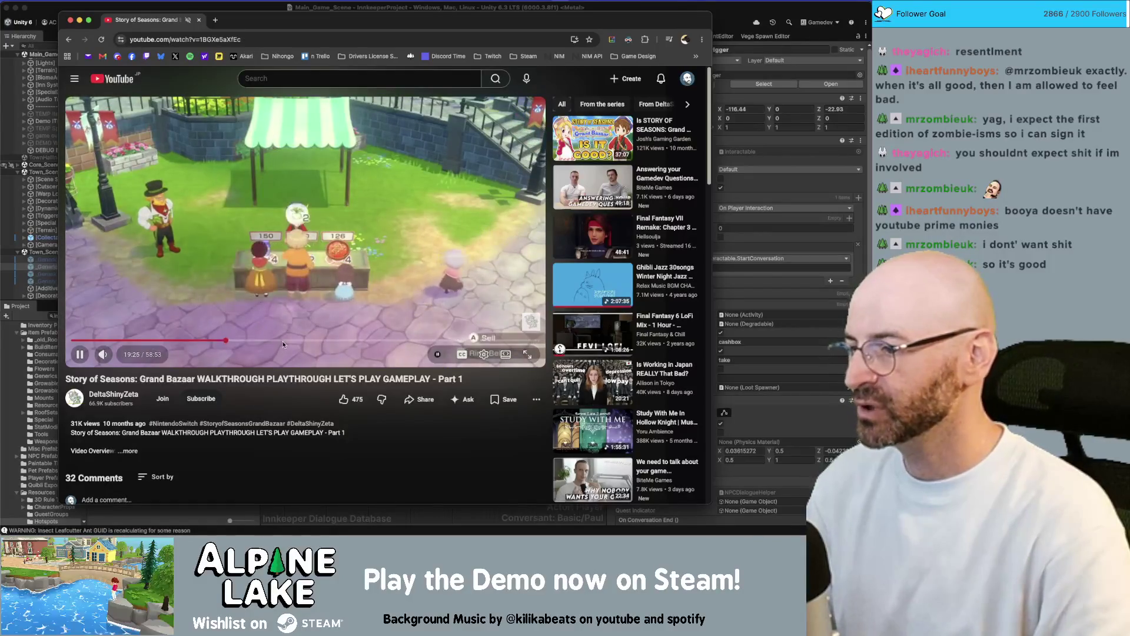
pyautogui.click(285, 341)
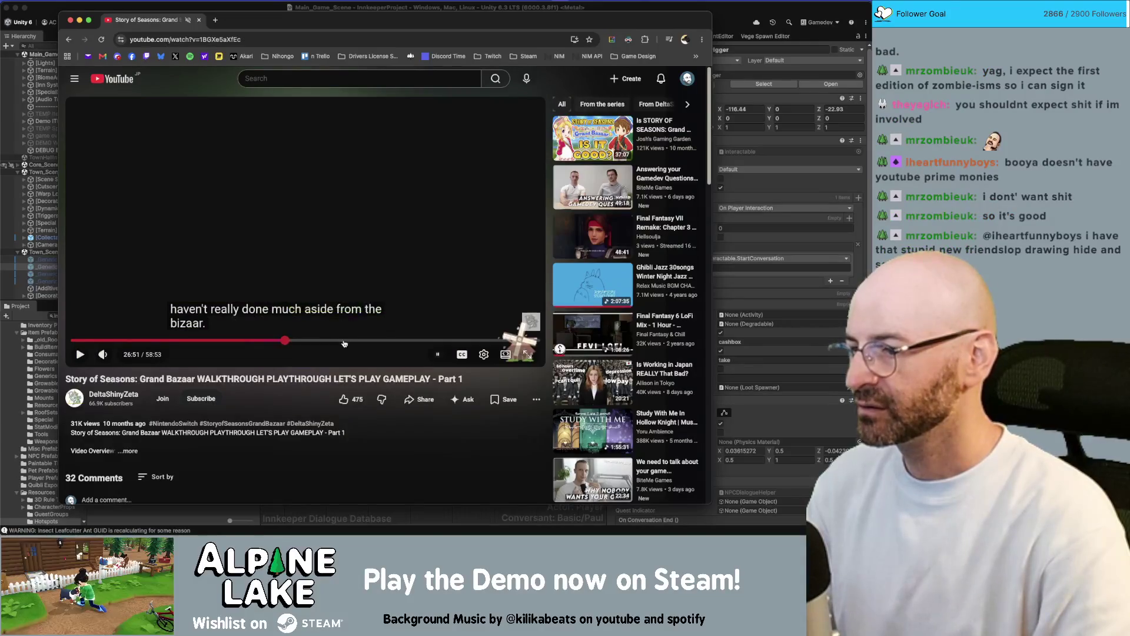
# Jump the walkthrough to 34:12, resume playback, and skip through to past 35:59.
pyautogui.click(344, 341)
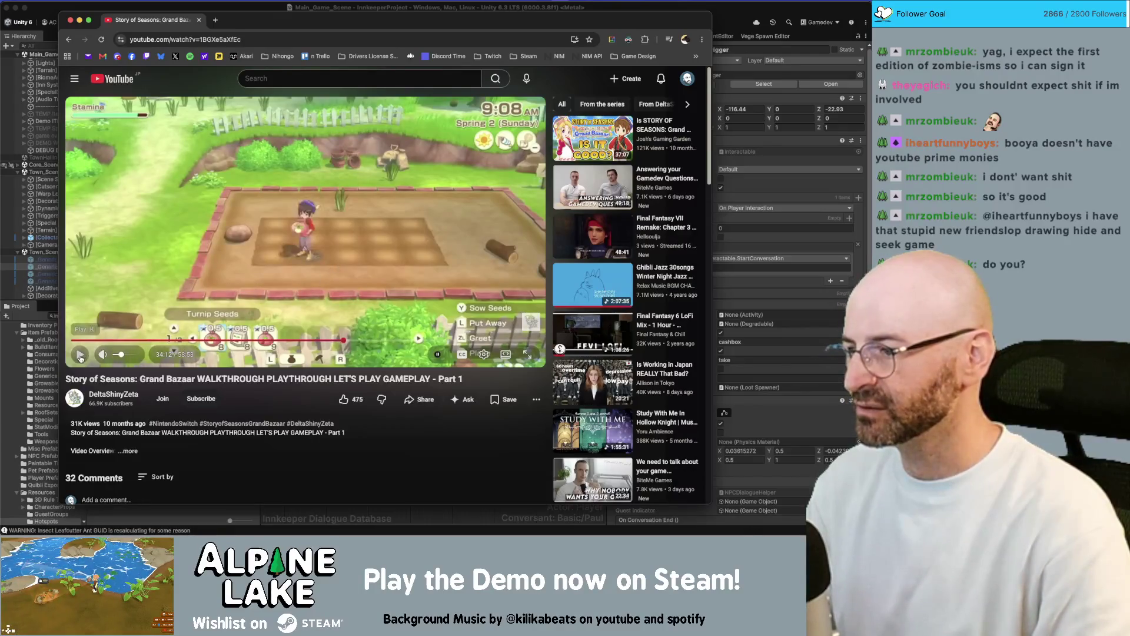
pyautogui.click(80, 357)
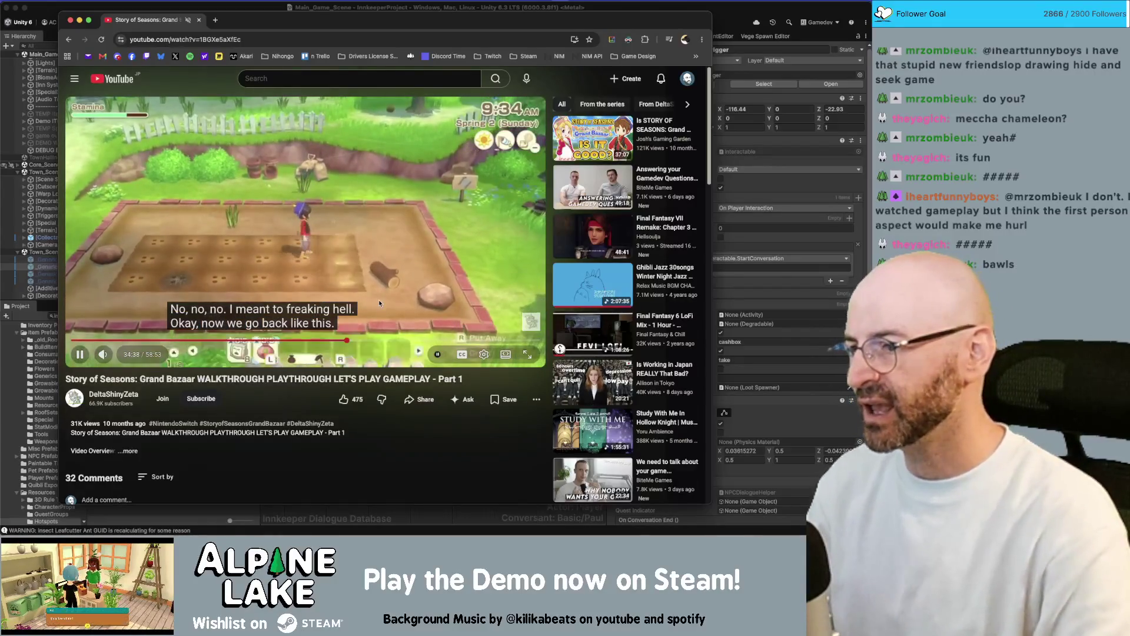
pyautogui.press('Right')
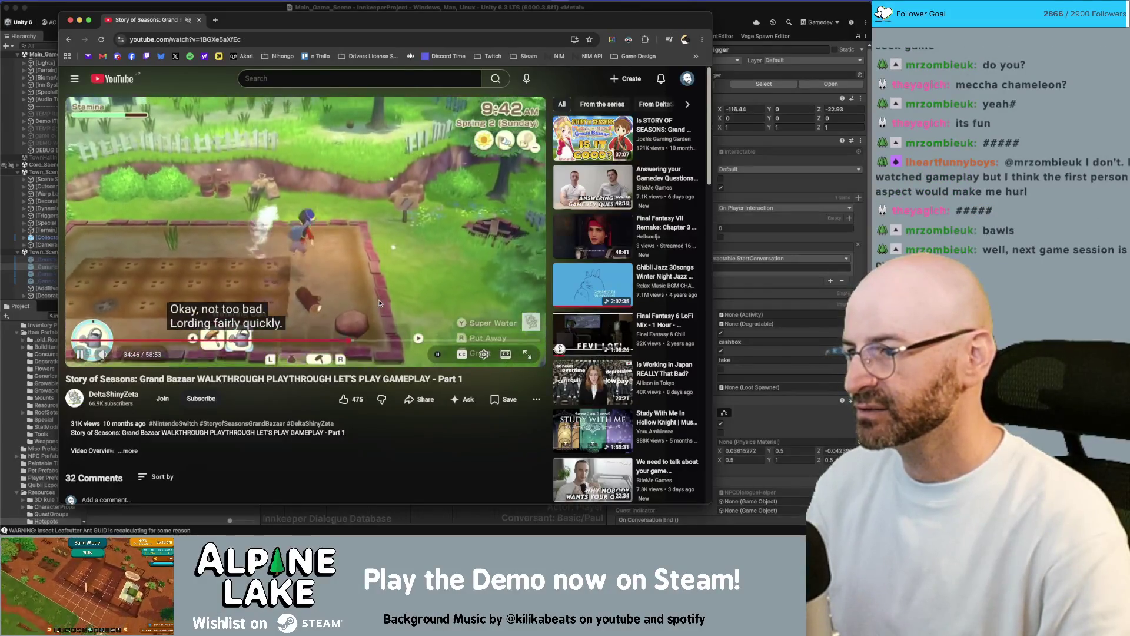
pyautogui.press('Right')
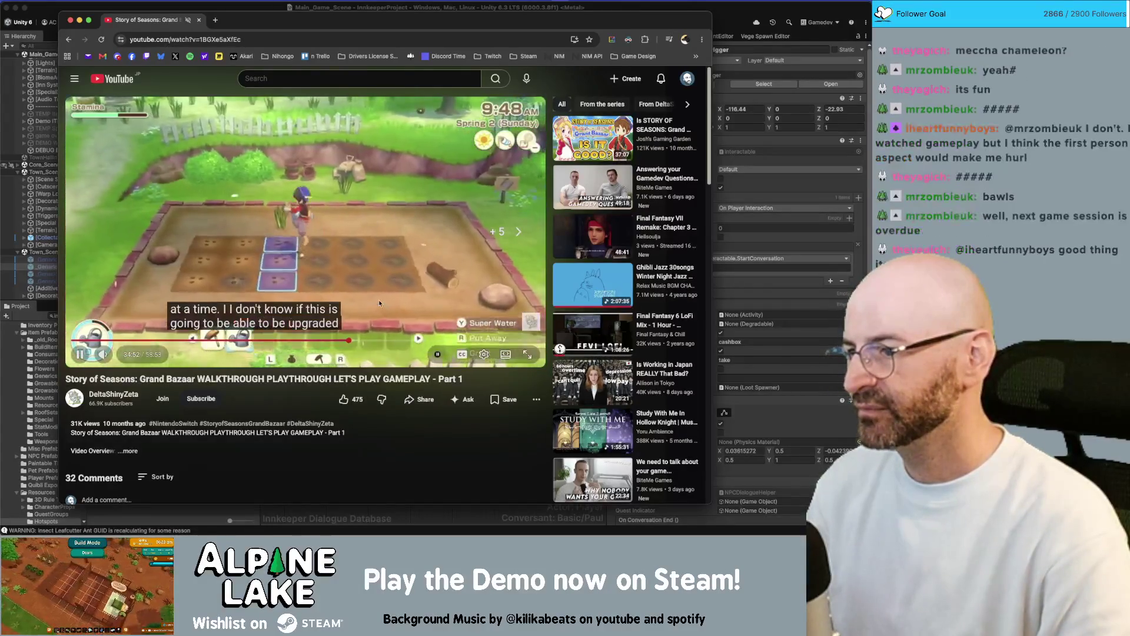
pyautogui.press('Right')
pyautogui.press('Right')
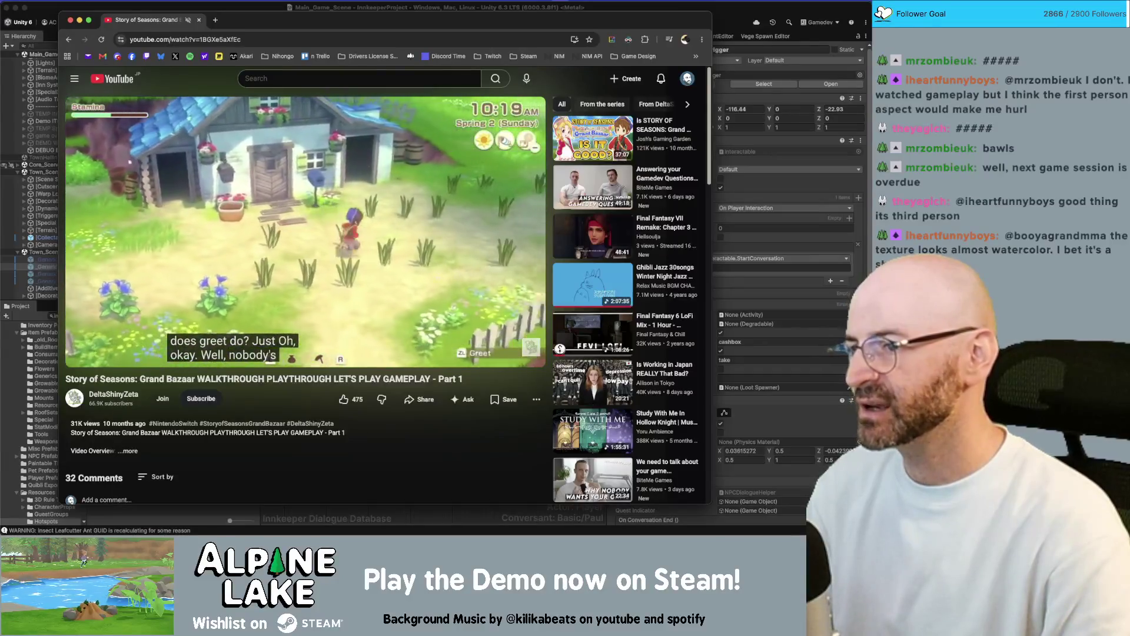
pyautogui.press('Left')
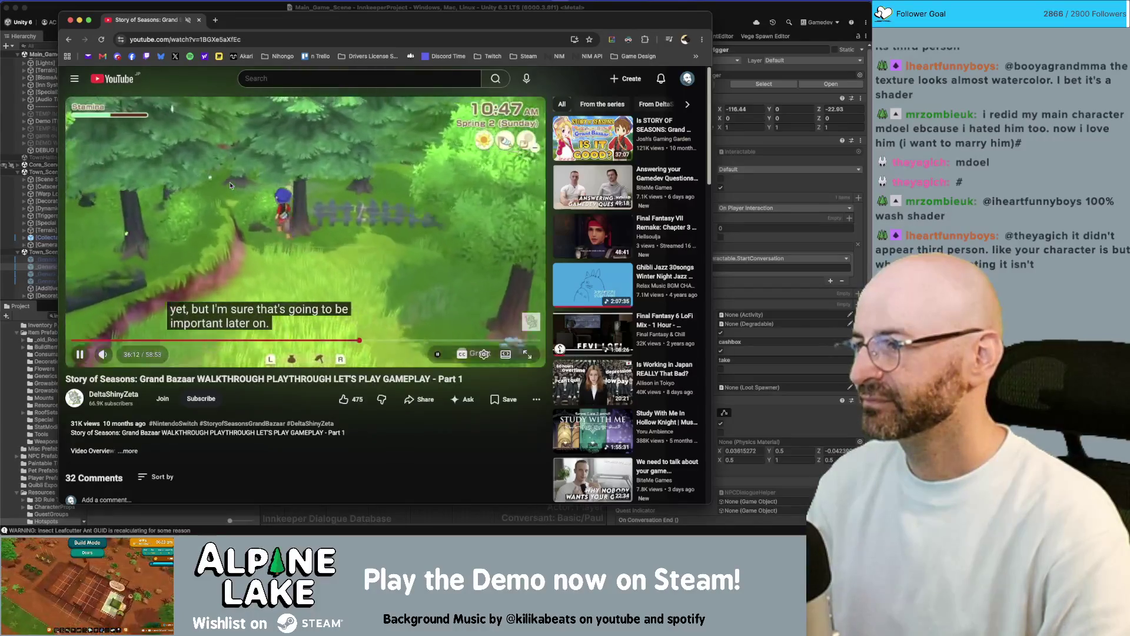
# Scrub the YouTube walkthrough back to replay the gameplay shown before the map.
pyautogui.press('Right')
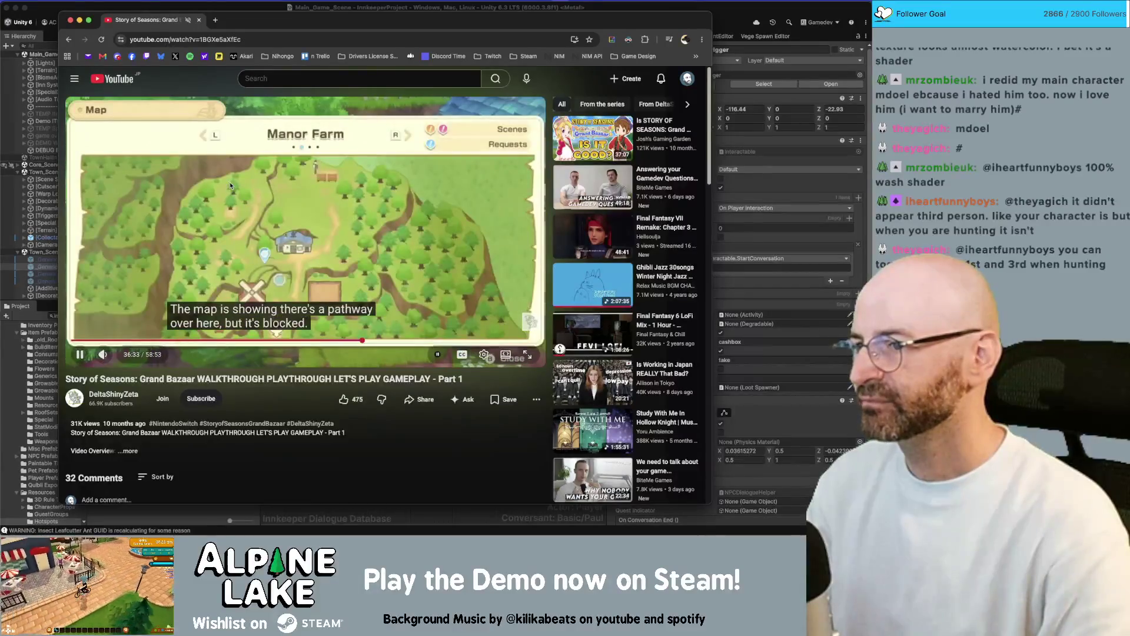
pyautogui.press('Left')
pyautogui.press('Left')
pyautogui.press('Left')
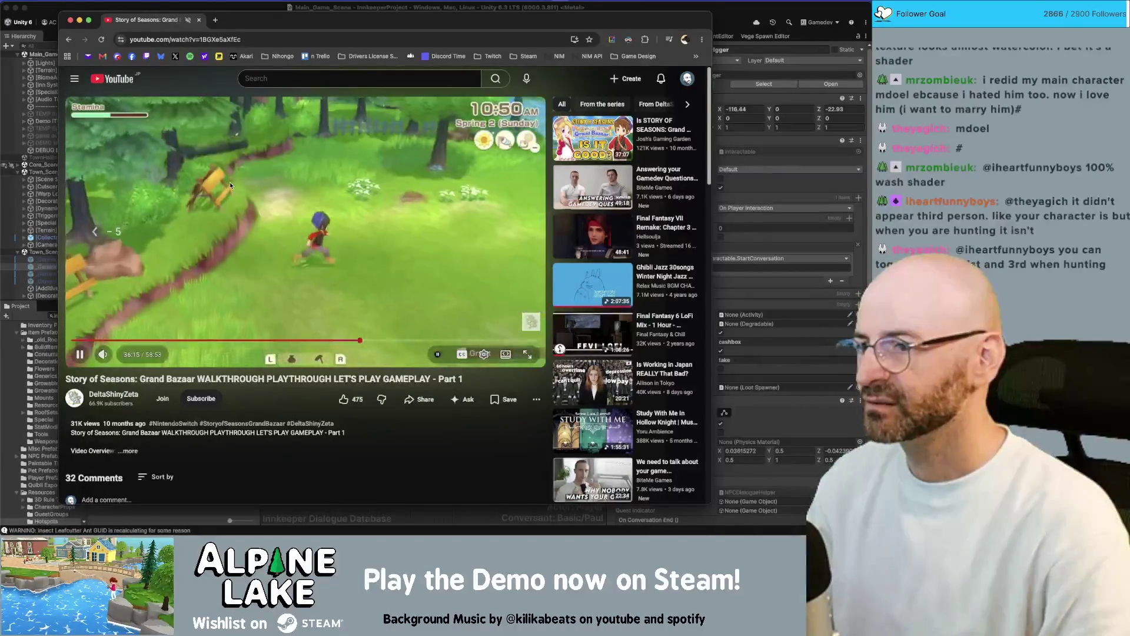
pyautogui.press('Left')
pyautogui.press('Left')
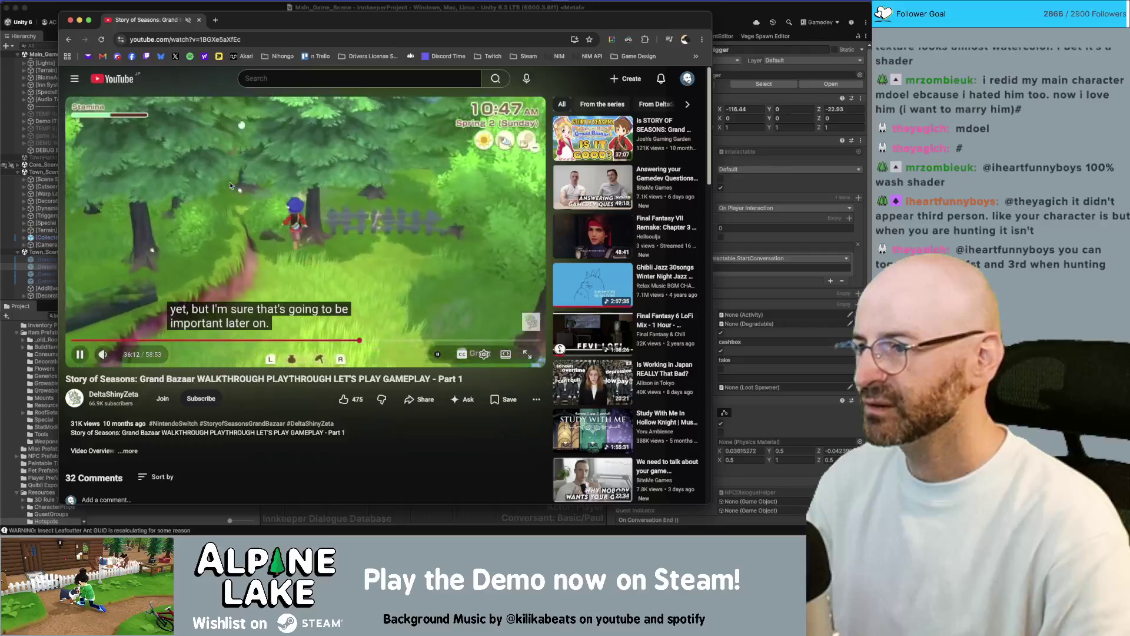
pyautogui.press('Left')
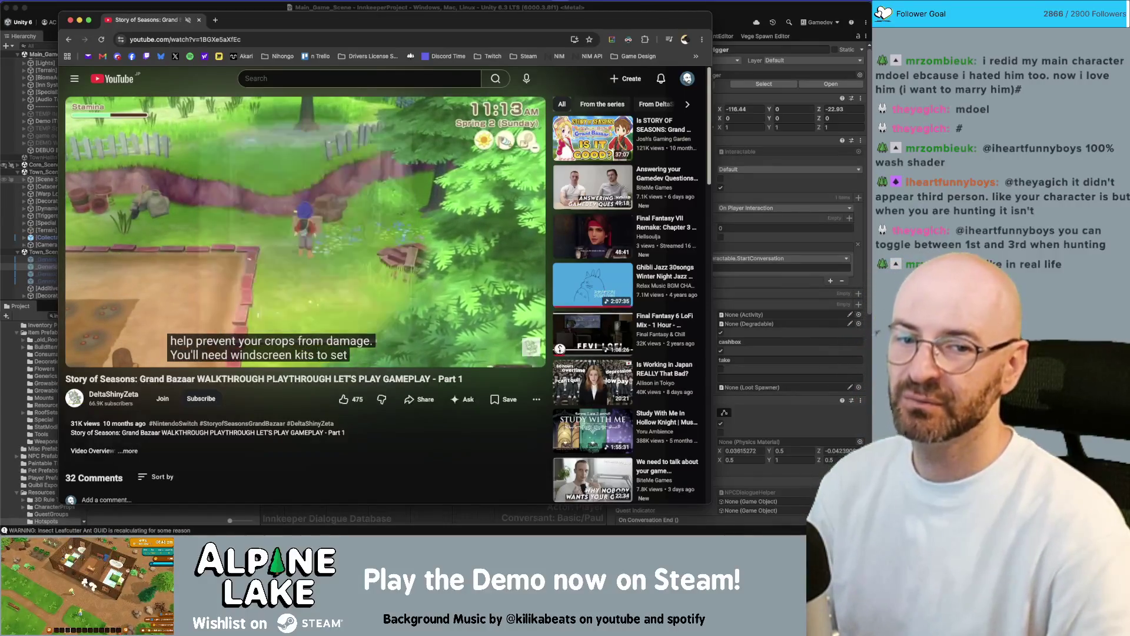
# Hide the YouTube window, leaving Unity and the Innkeep Miro dialogue board visible.
pyautogui.click(865, 336)
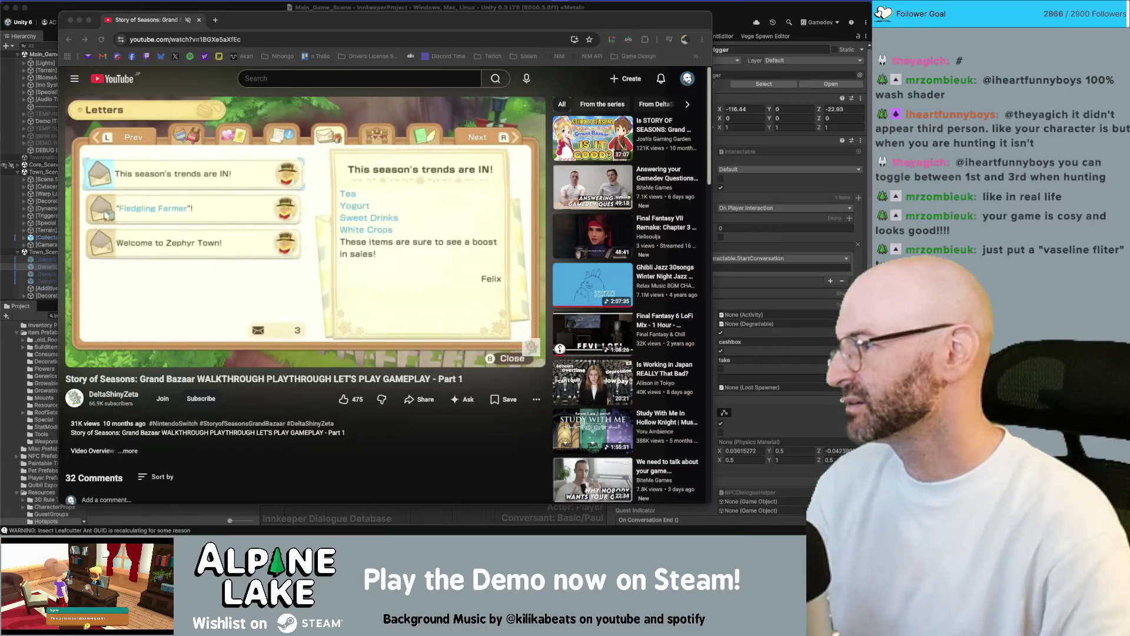
pyautogui.click(111, 101)
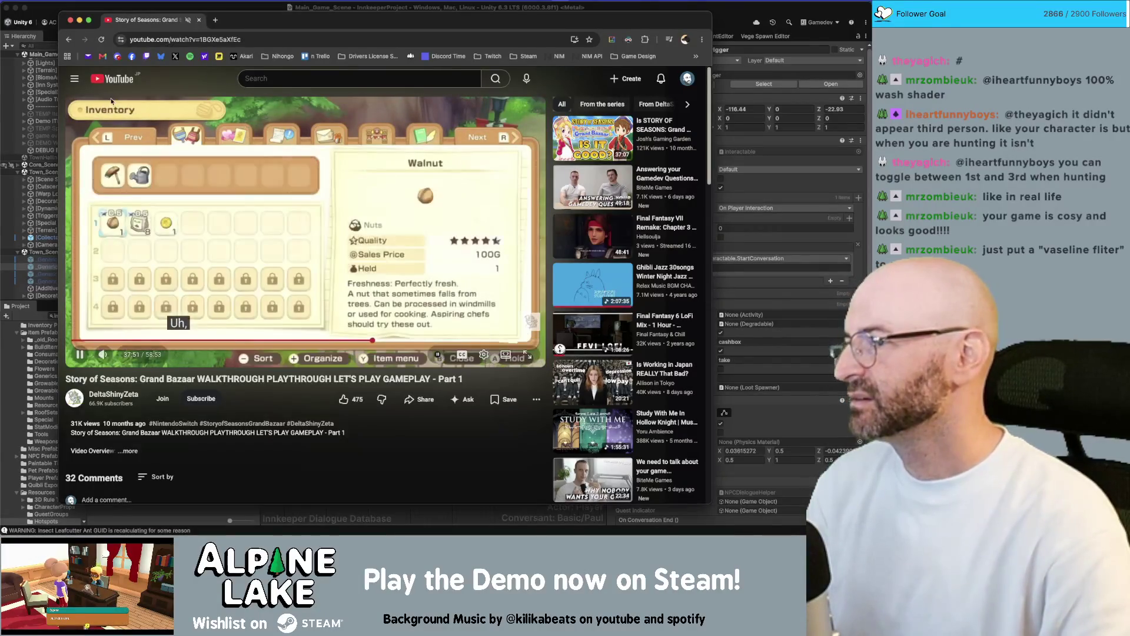
pyautogui.press('super+m')
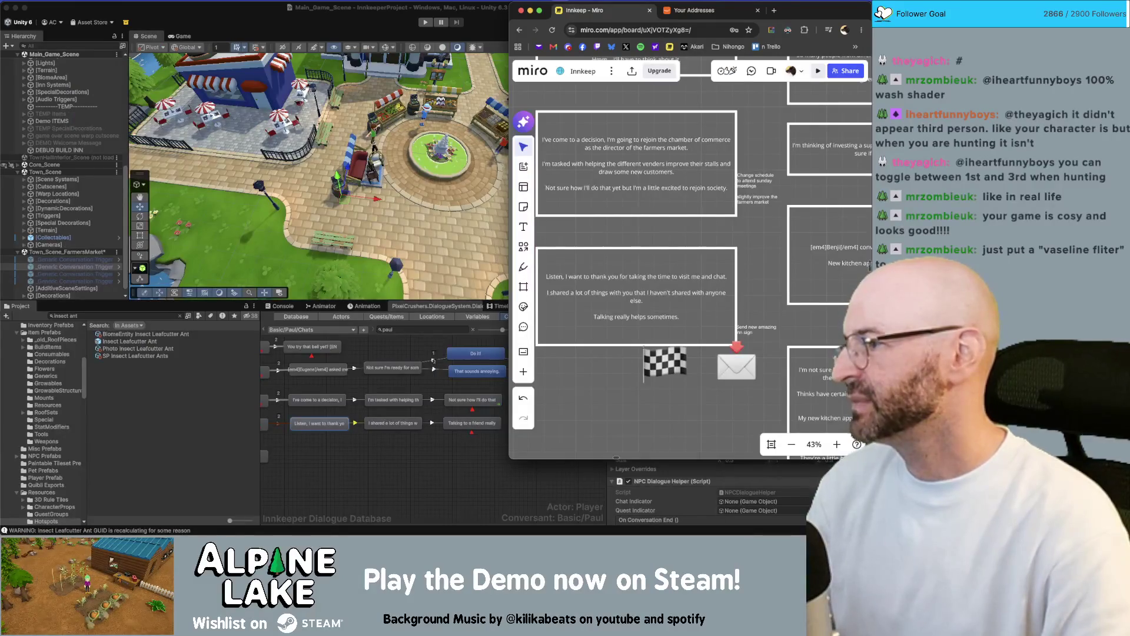